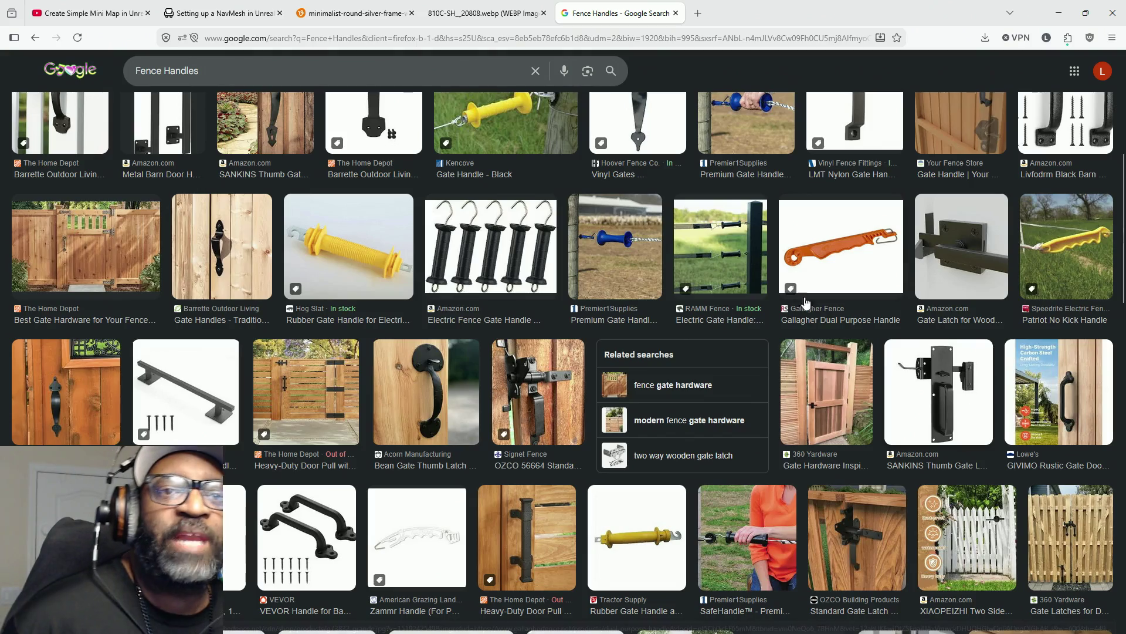
scroll(313, 366, "up", 3)
scroll(312, 367, "up", 1)
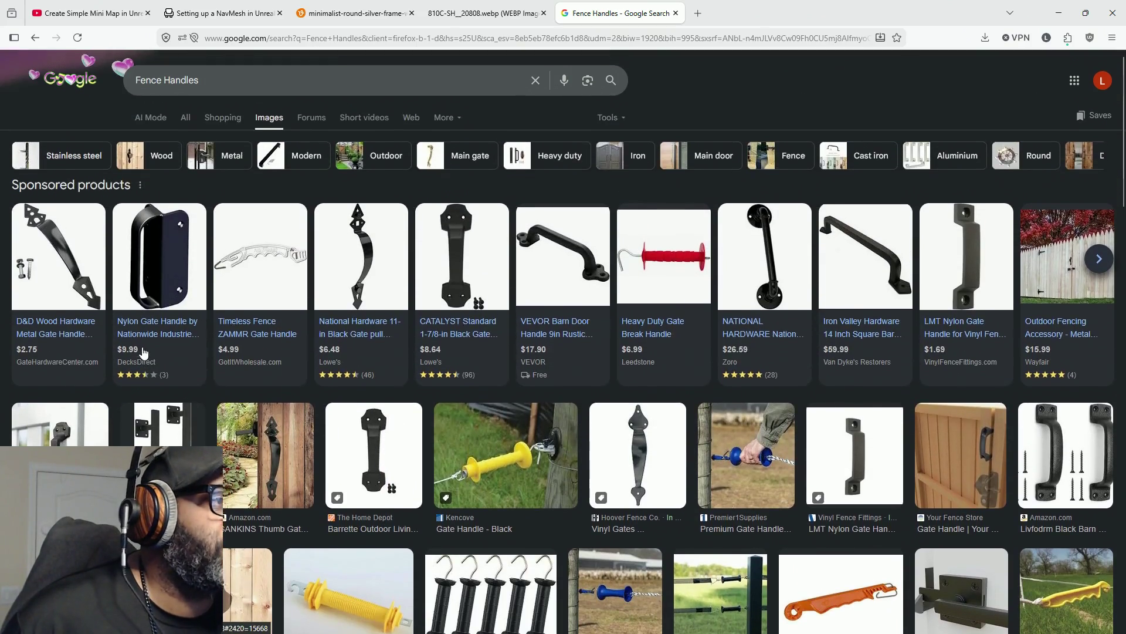
scroll(312, 366, "down", 3)
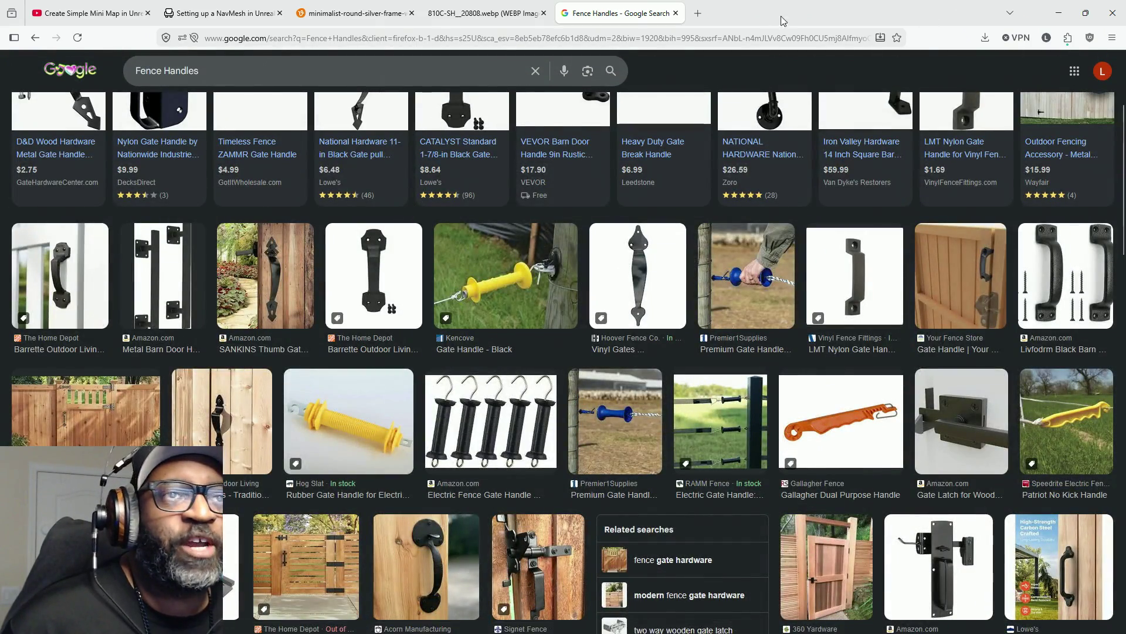
Return from the browser to the Unreal level editor showing the Residential level.
key("alt+Tab")
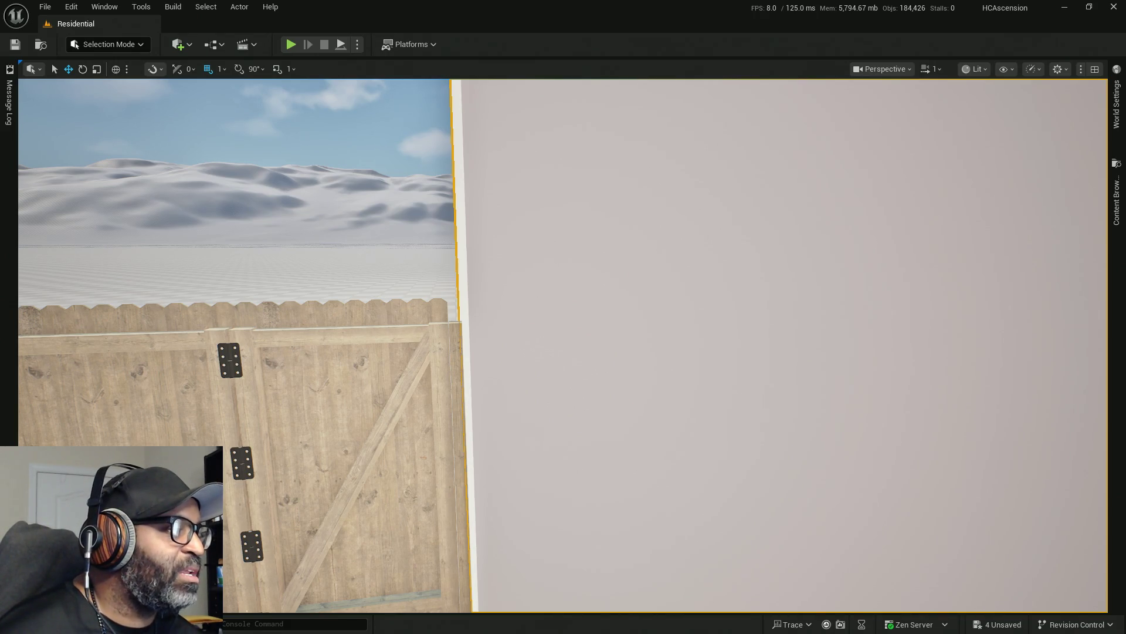
Capture the viewport, then bring up the grid snap size choices in the toolbar.
key("super+shift+s")
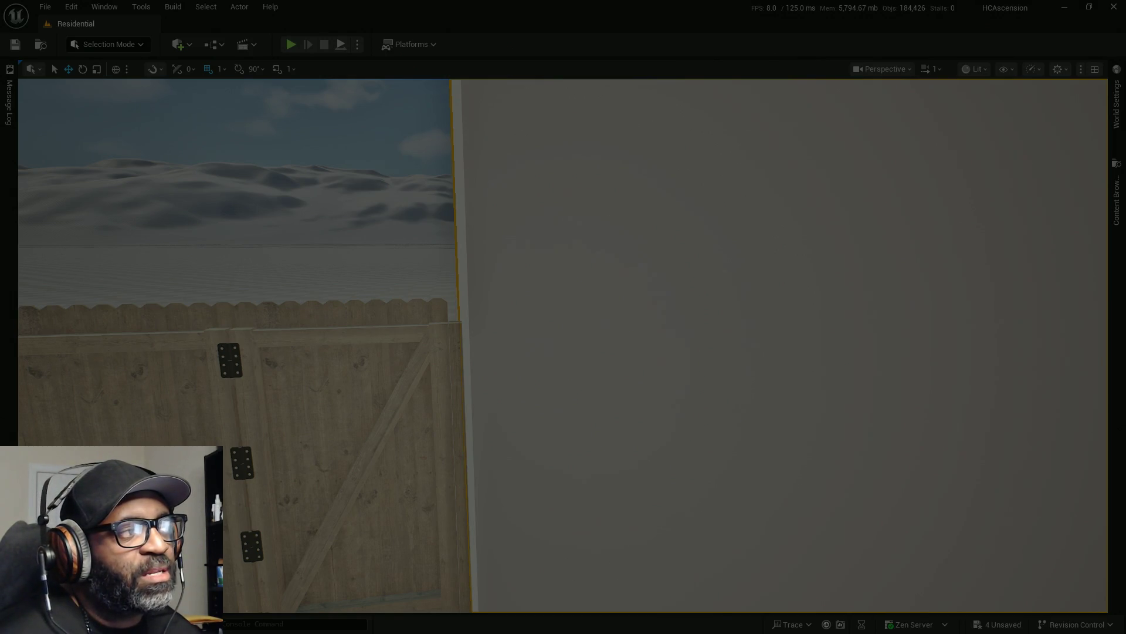
key("Escape")
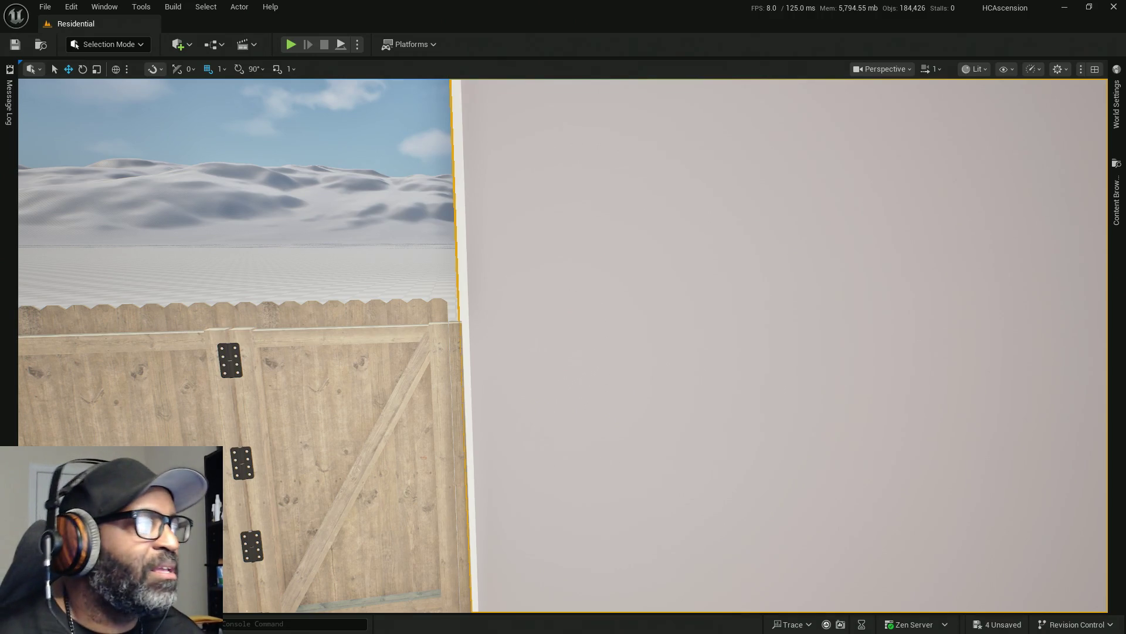
left_click(226, 70)
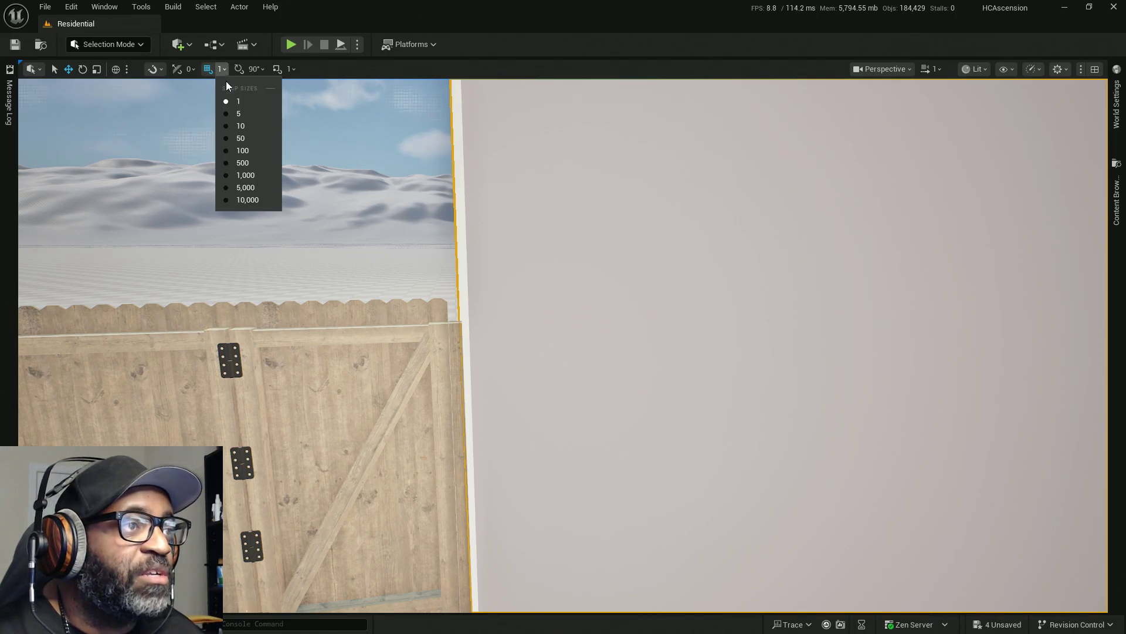
Set the viewport grid snap size to 100 units.
left_click(239, 148)
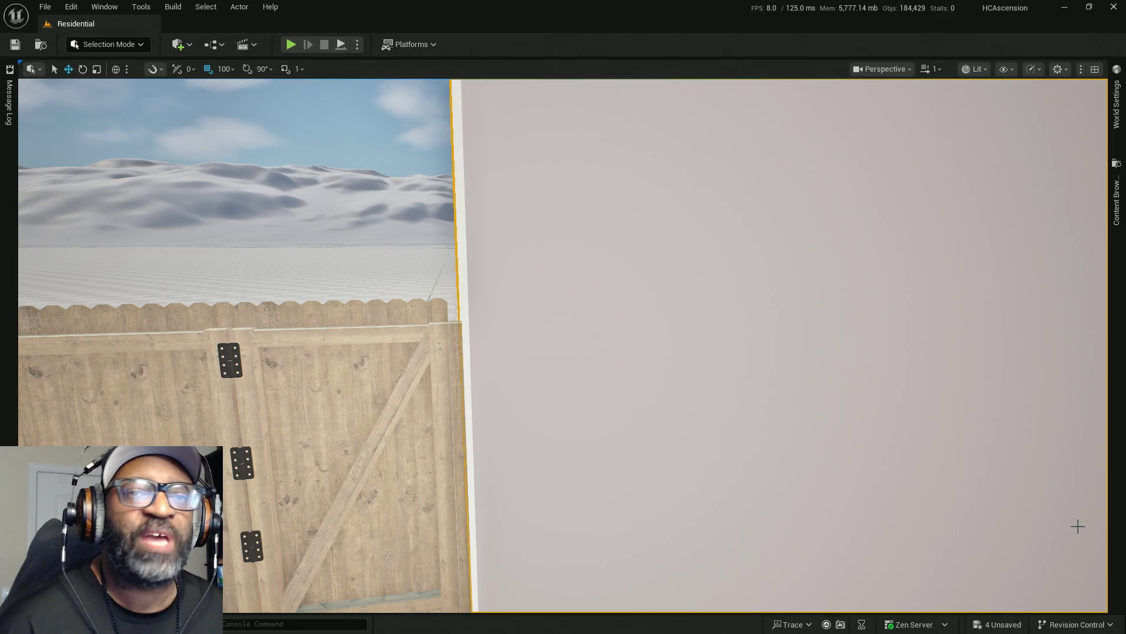
Frame the wall and fence together and save all changes to the level.
right_click_drag(331, 325, 331, 325)
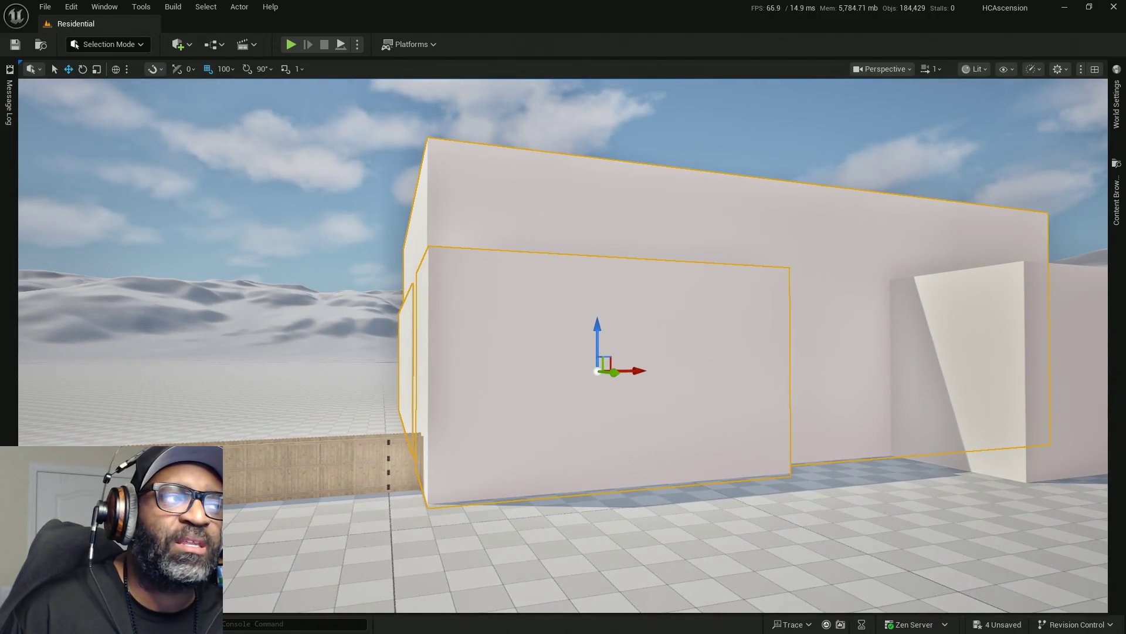
right_click_drag(331, 324, 331, 324)
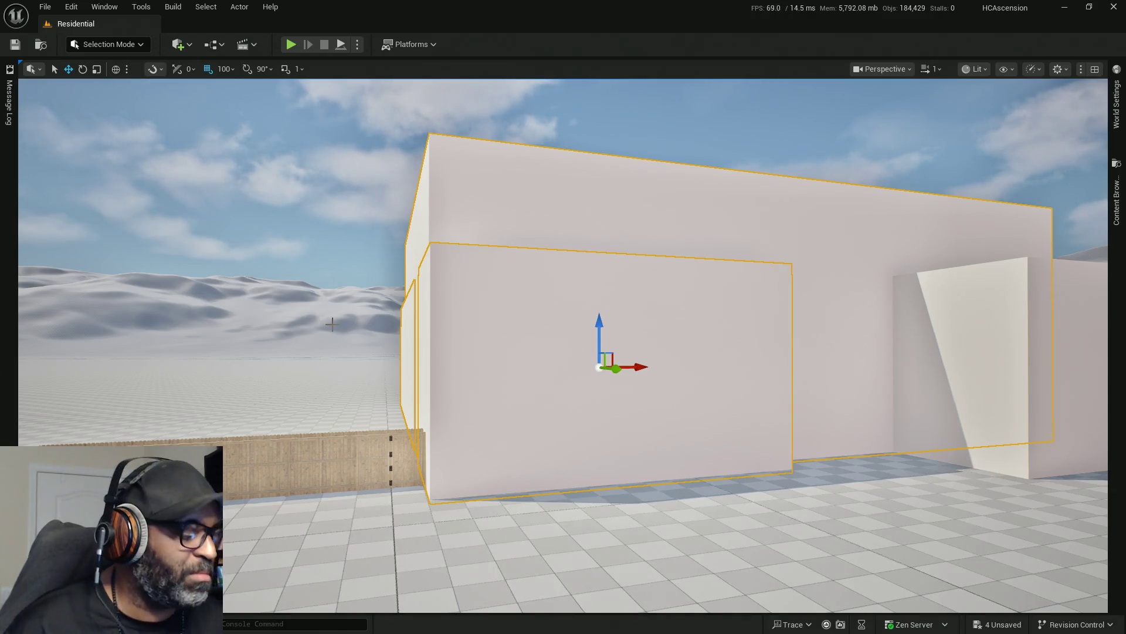
key("ctrl+s")
Orbit around the house and select the large upper wall for repositioning.
mouse_move(290, 314)
left_mouse_down("alt")
mouse_move(220, 317)
mouse_move(352, 317)
mouse_move(221, 317)
left_mouse_up("alt")
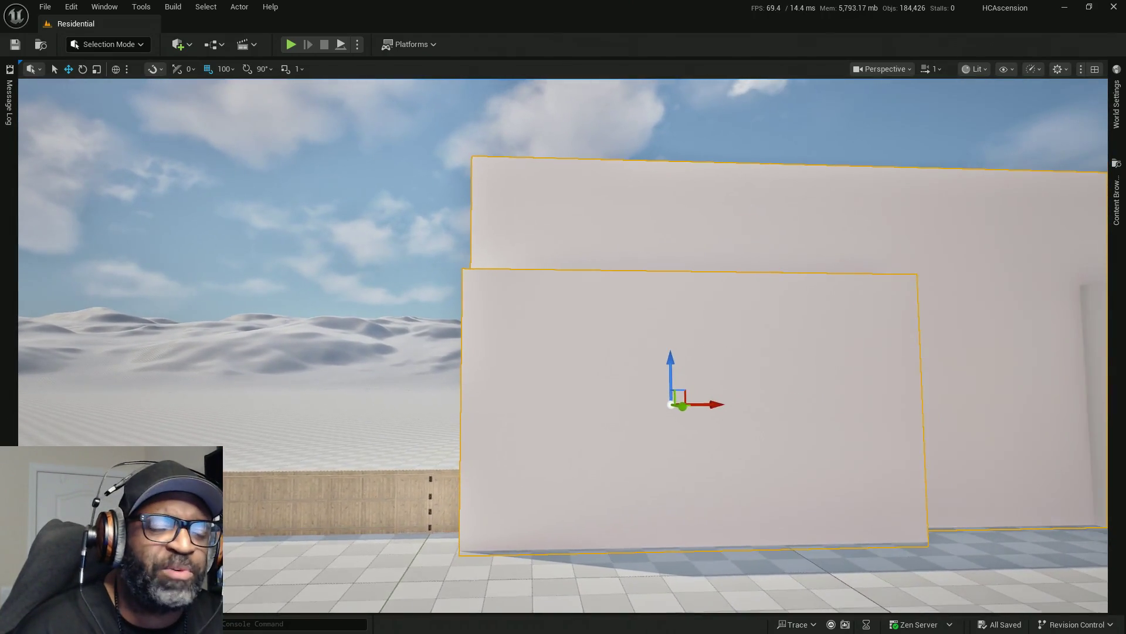
left_click_drag(353, 317, 405, 227, "alt")
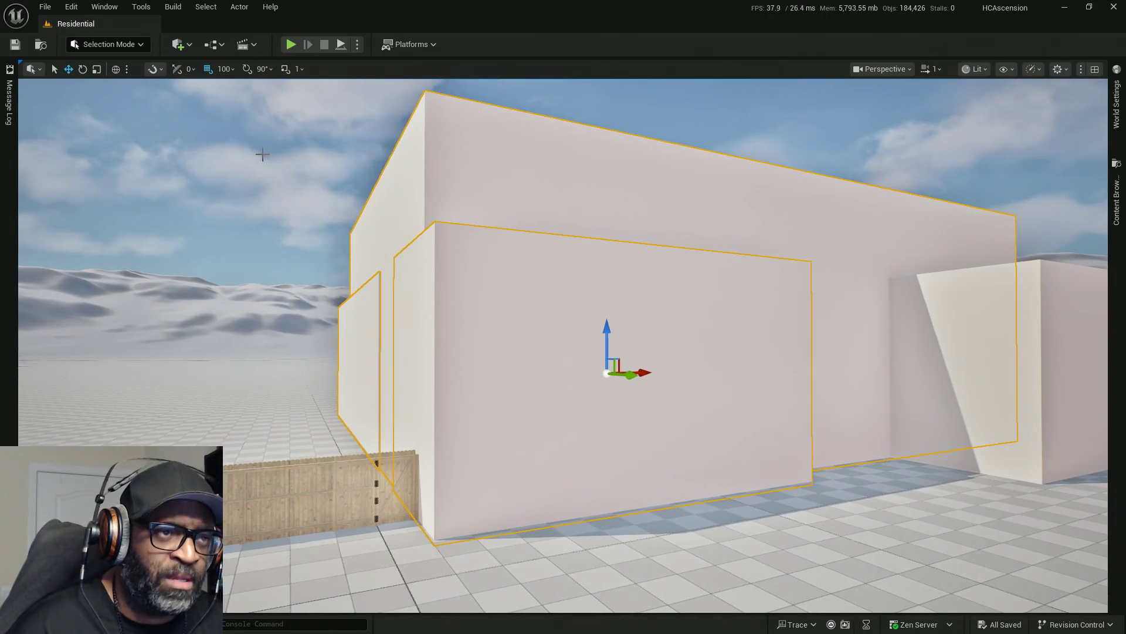
left_click(404, 227)
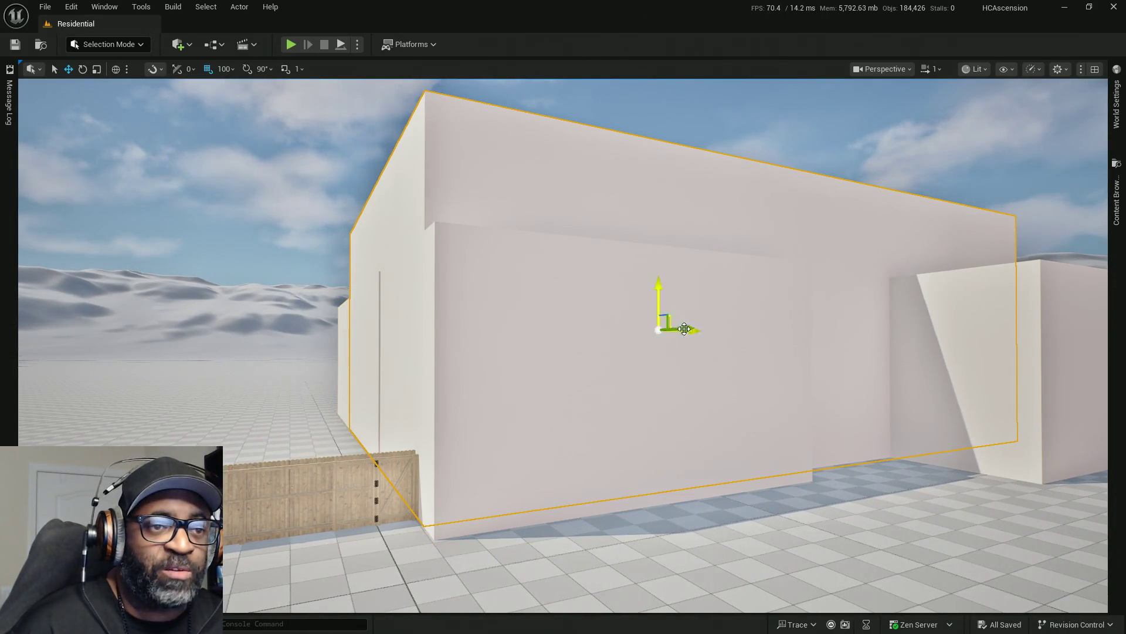
left_click(447, 311)
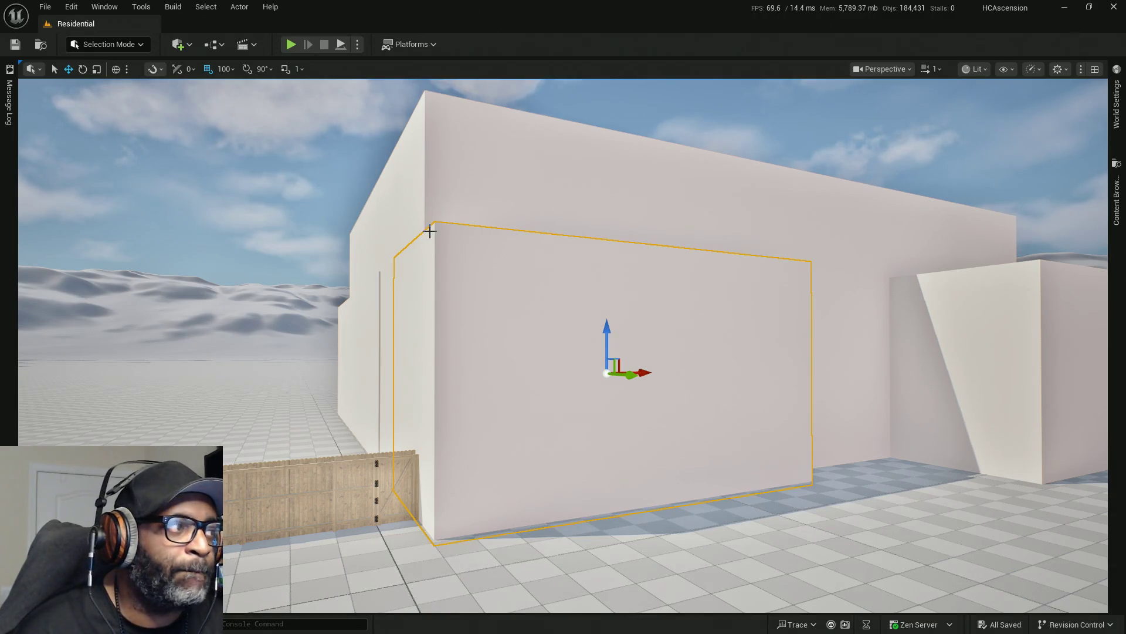
left_click(494, 213)
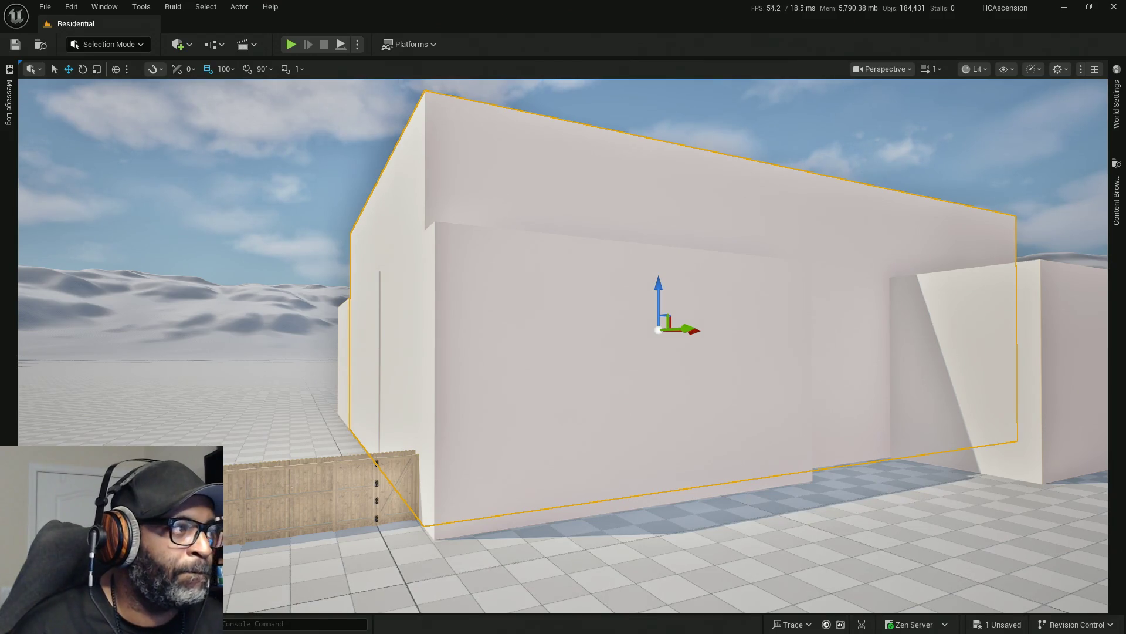
Slide the white wall along its X axis toward the wooden fence.
left_click_drag(686, 331, 543, 326)
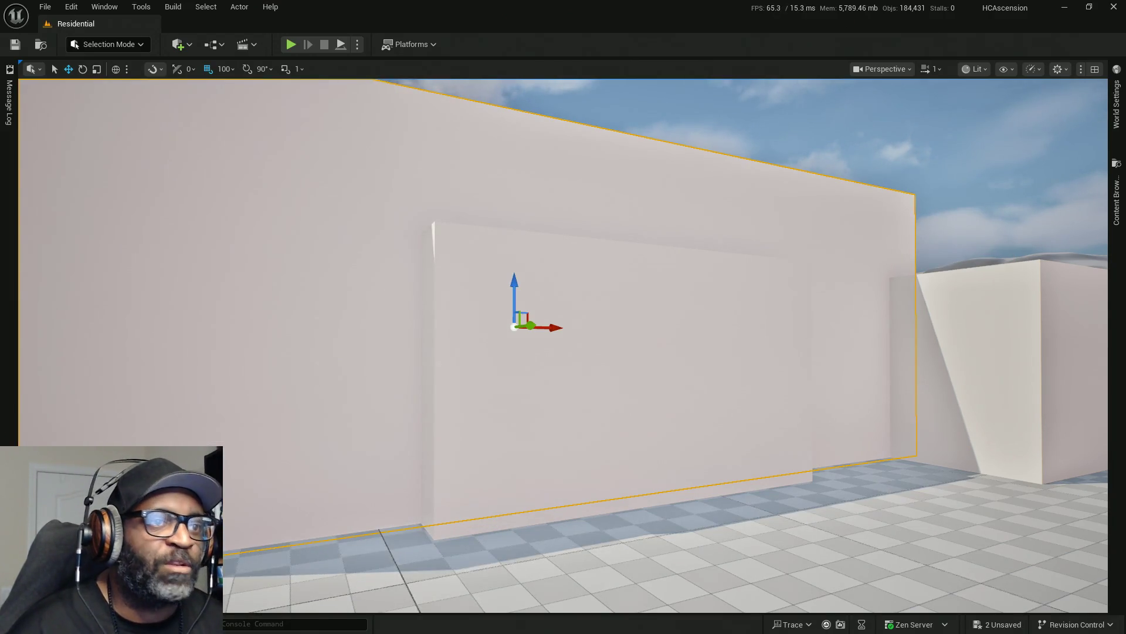
right_click_drag(130, 377, 88, 375)
right_click_drag(594, 354, 651, 320)
left_click_drag(651, 320, 722, 324)
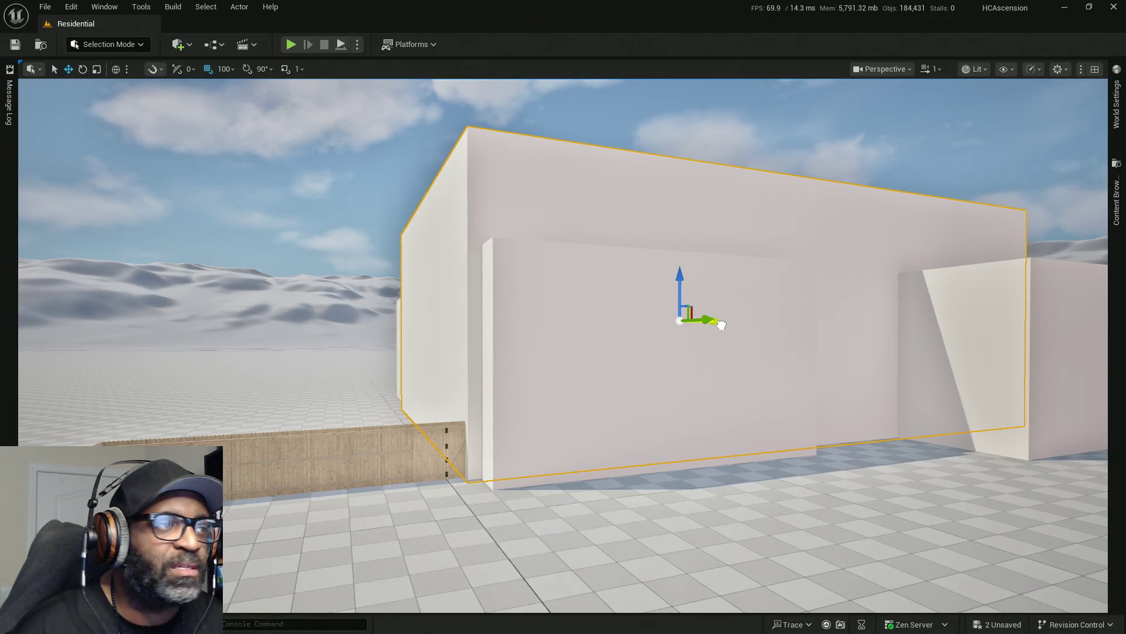
Reduce position snapping to 1 unit and nudge the wall to meet the fence.
left_click(220, 69)
left_click(224, 103)
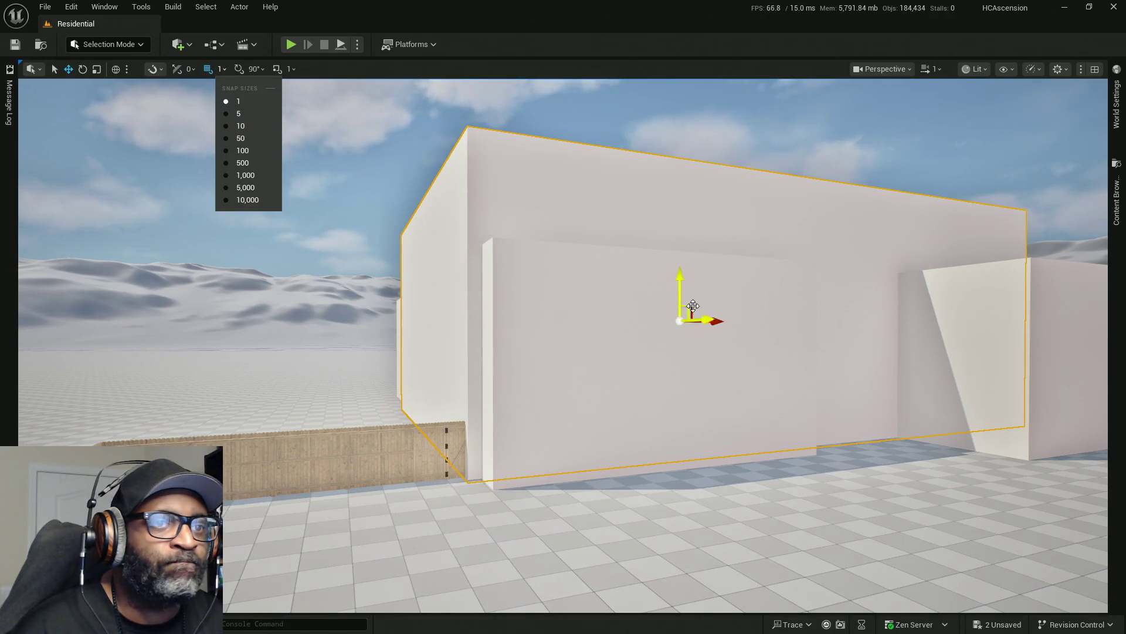
left_click_drag(718, 321, 727, 323)
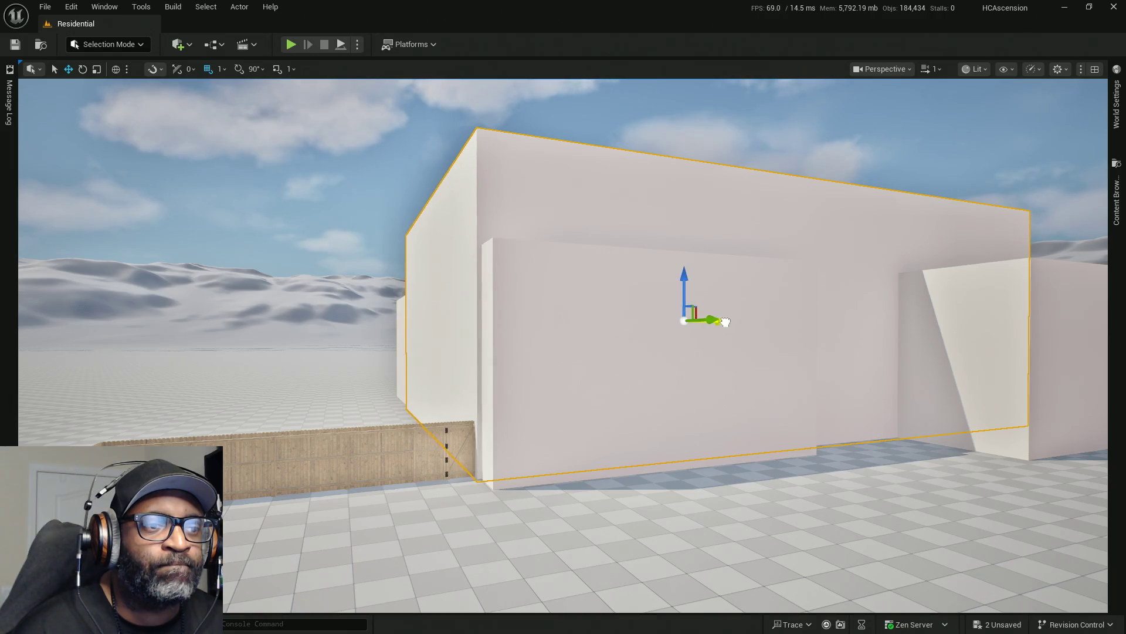
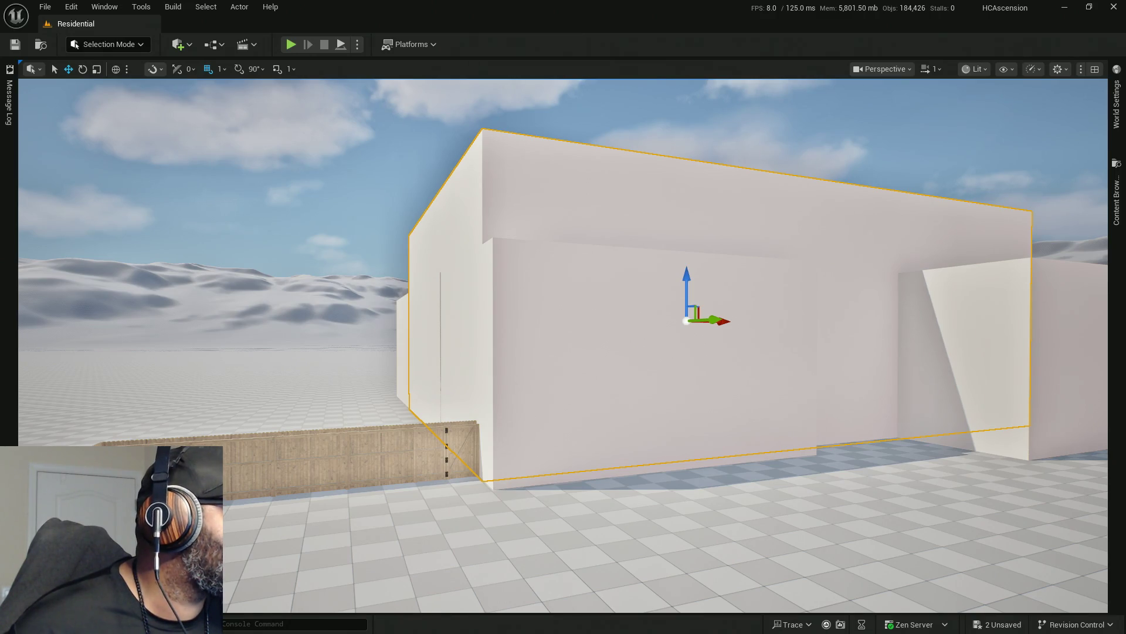
Start a screen capture of the riding lawn mower product page with Win+Shift+S.
key("super+shift+s")
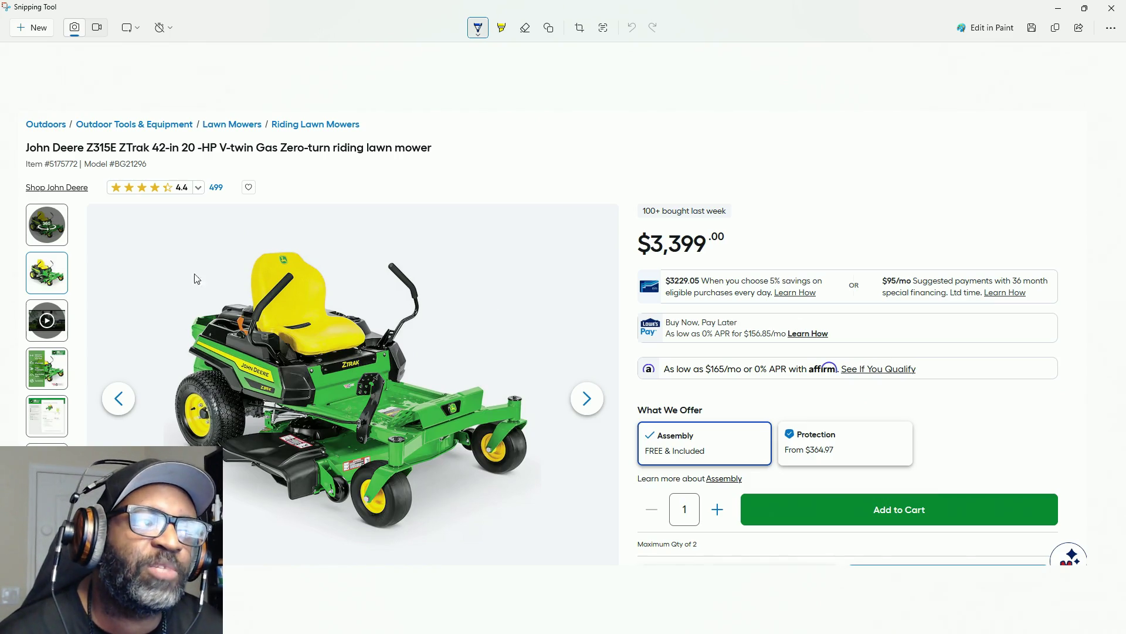
Minimize the Snipping Tool window to return to the Unreal Editor level view.
left_click(1057, 7)
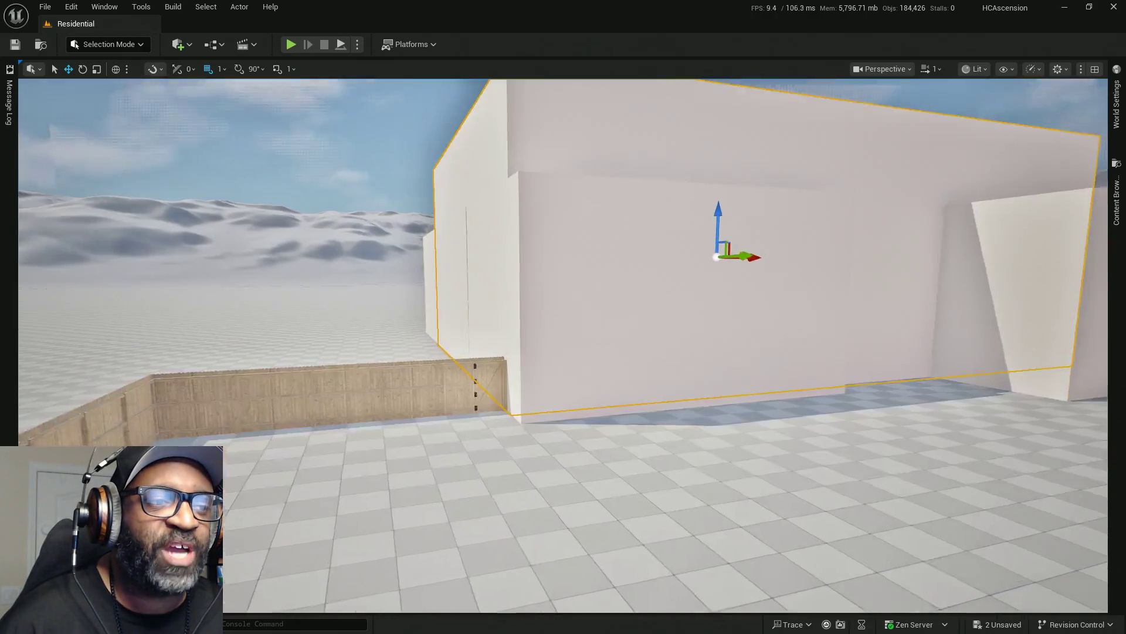
Minimize Unreal Editor and orbit Maya's viewport to a near-front view of the fence.
right_click_drag(415, 382, 666, 162)
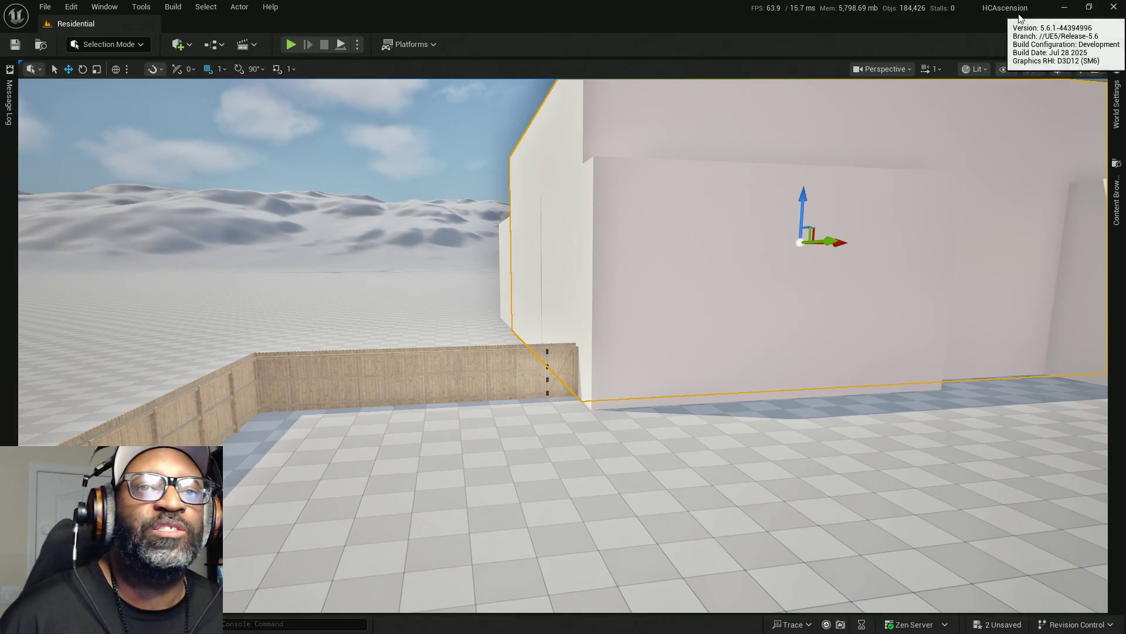
left_click(1063, 7)
mouse_move(418, 354)
left_mouse_down("alt")
mouse_move(425, 327)
mouse_move(432, 346)
mouse_move(444, 333)
mouse_move(430, 335)
left_mouse_up("alt")
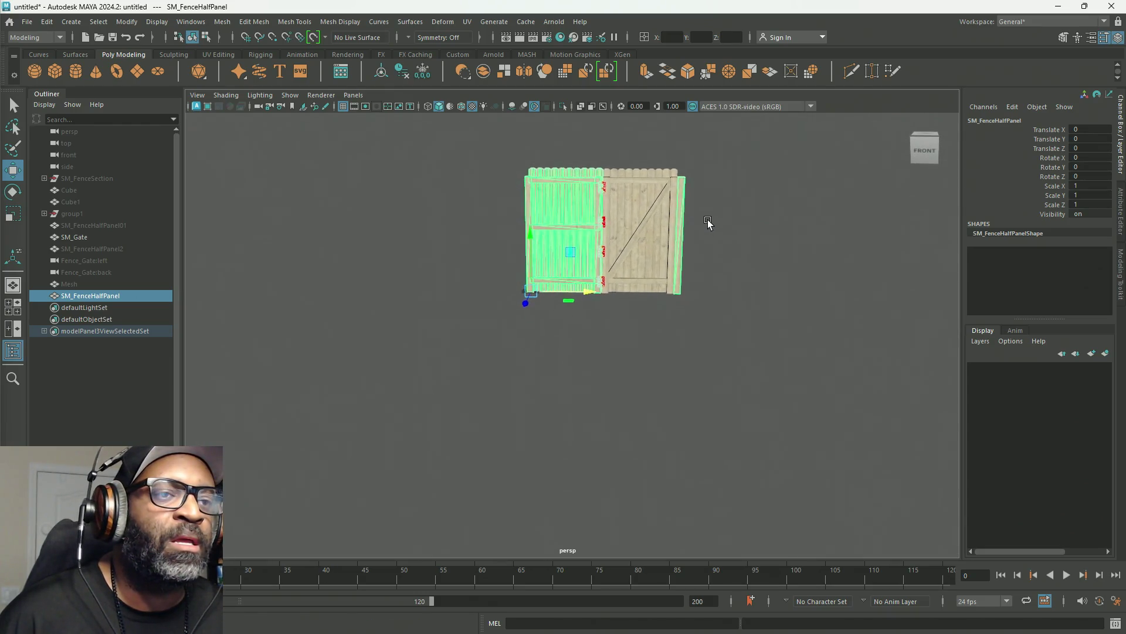
Select SM_Gate and dolly in close on its hinge side.
middle_click_drag(707, 220, 575, 302, "alt")
left_click(519, 288)
mouse_move(578, 252)
right_mouse_down("alt")
mouse_move(885, 447)
mouse_move(848, 427)
right_mouse_up("alt")
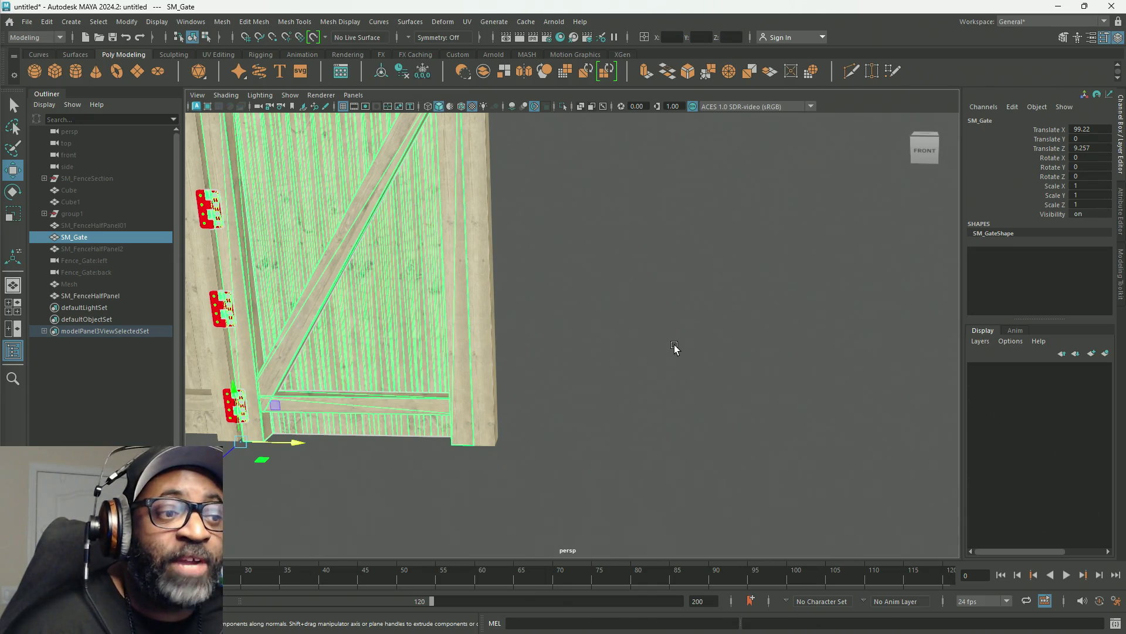
Tumble the persp view to look down on the gate and fence panel, then add SM_FenceHalfPanel to the selection.
key("space")
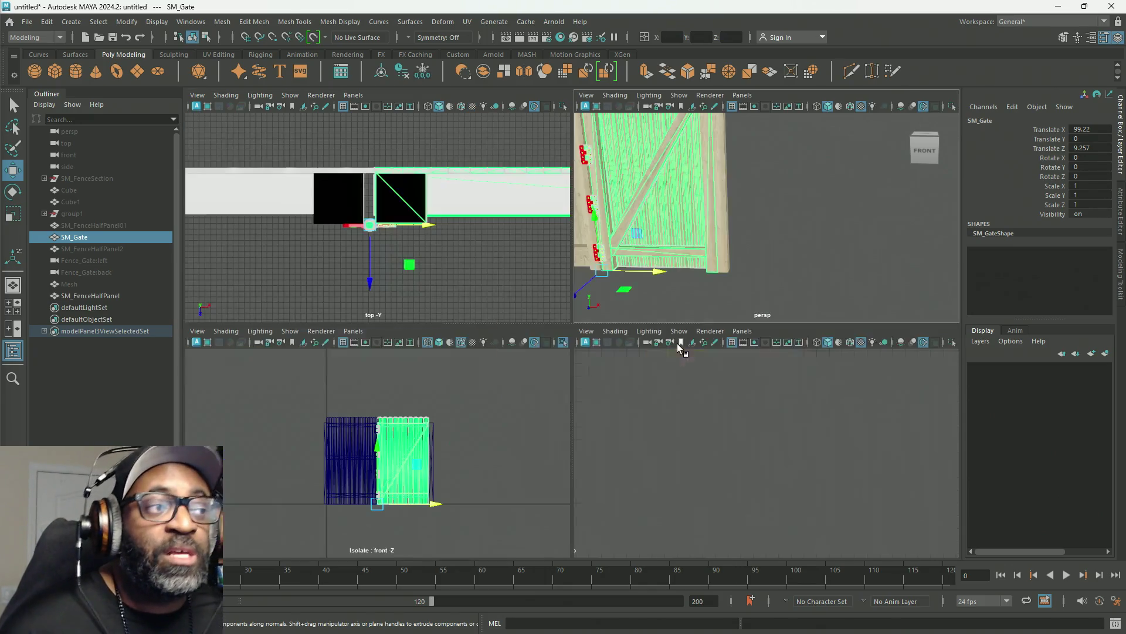
key("space")
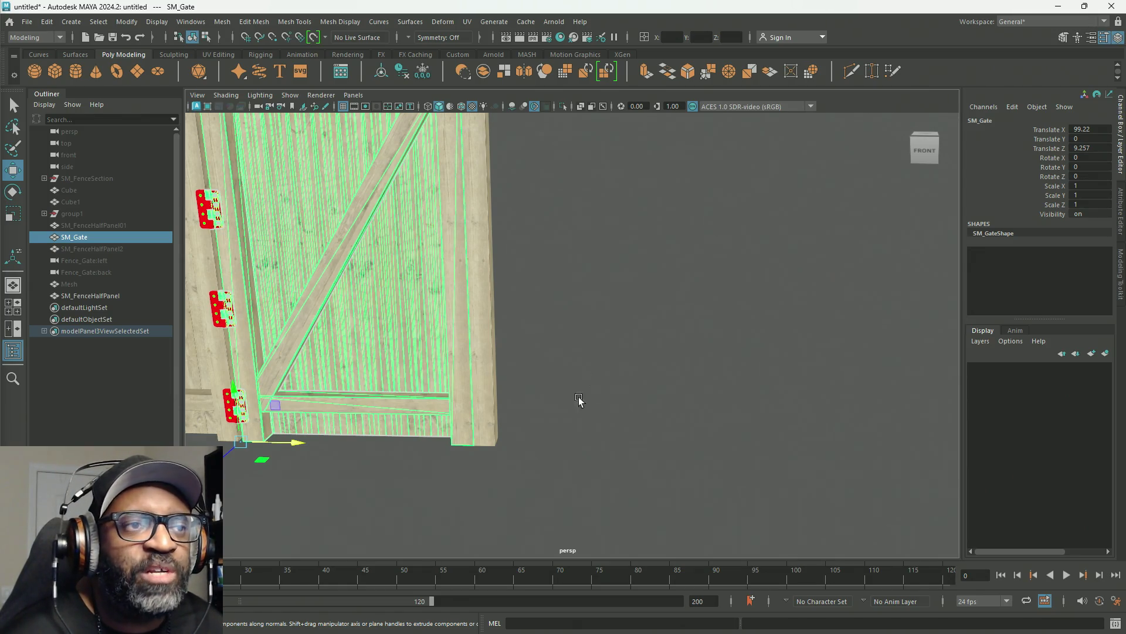
mouse_move(596, 441)
right_mouse_down("alt")
mouse_move(568, 291)
mouse_move(587, 391)
right_mouse_up("alt")
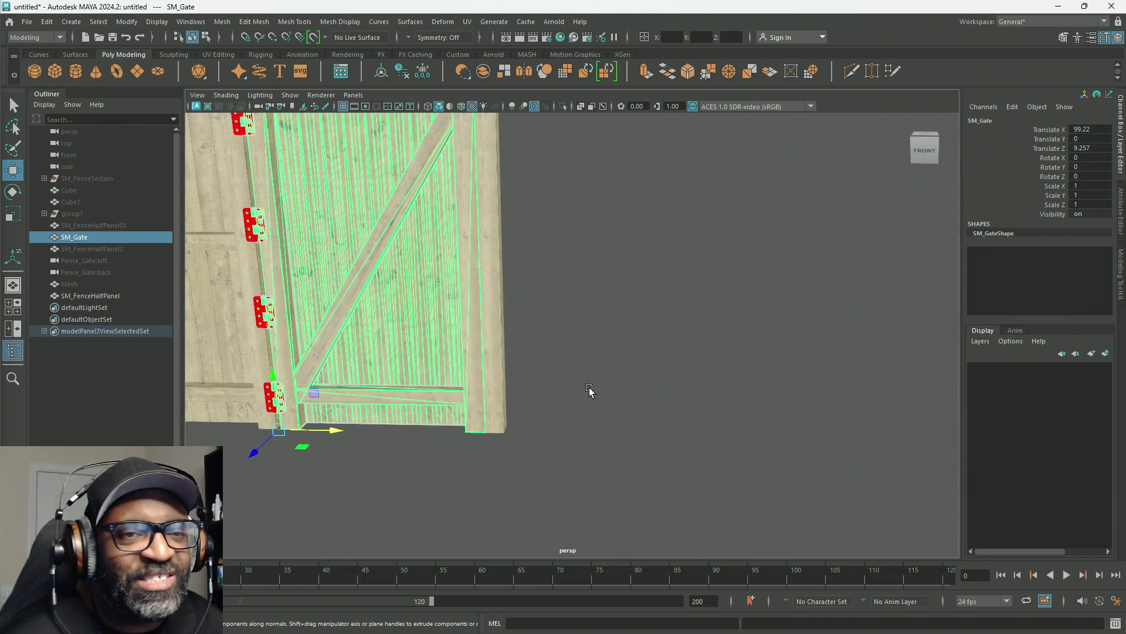
mouse_move(588, 391)
left_mouse_down("alt")
mouse_move(594, 337)
mouse_move(590, 415)
mouse_move(576, 343)
mouse_move(611, 349)
left_mouse_up("alt")
right_click_drag(610, 349, 571, 317, "alt")
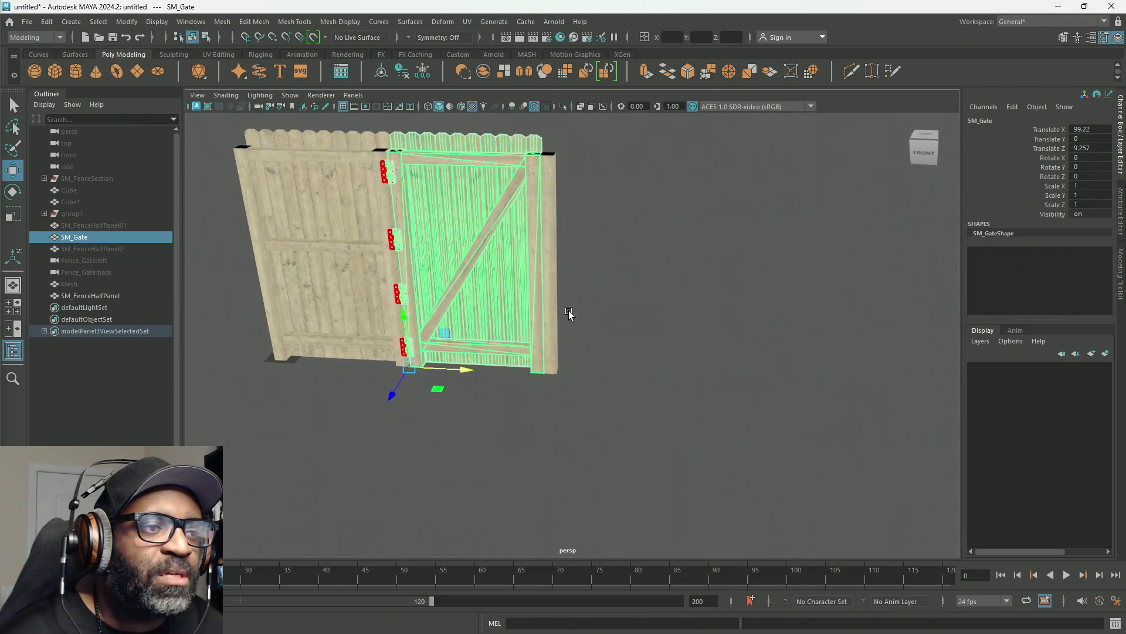
mouse_move(613, 398)
left_mouse_down("alt")
mouse_move(614, 388)
mouse_move(616, 399)
left_mouse_up("alt")
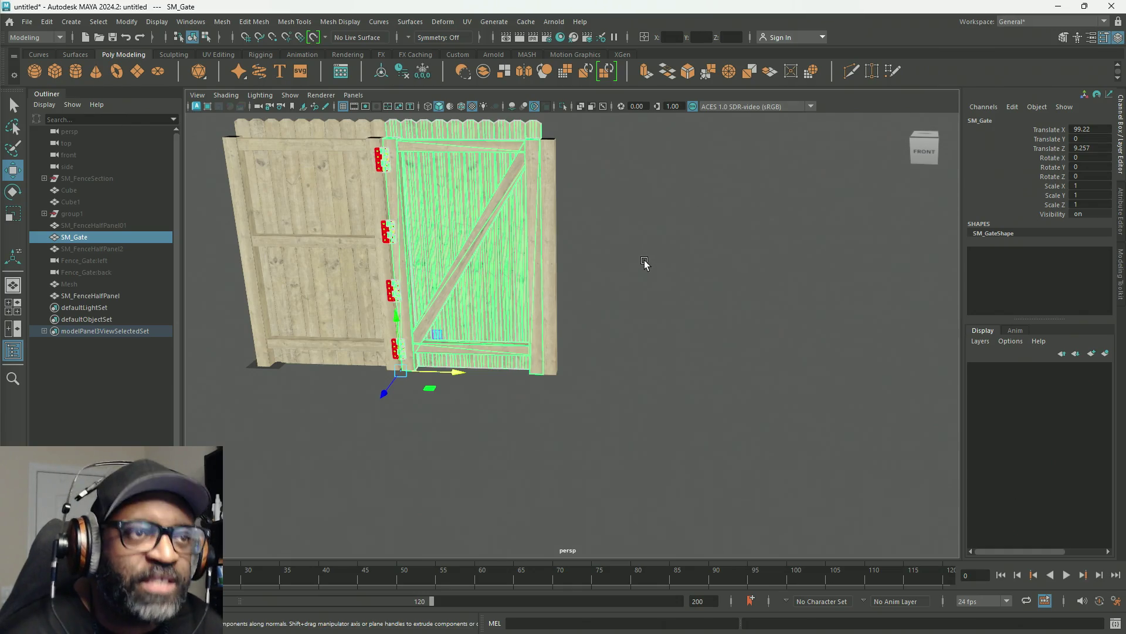
mouse_move(651, 256)
left_mouse_down("alt")
mouse_move(567, 280)
mouse_move(678, 252)
mouse_move(653, 276)
mouse_move(636, 264)
mouse_move(660, 237)
mouse_move(626, 302)
mouse_move(644, 229)
mouse_move(674, 314)
mouse_move(626, 299)
mouse_move(619, 276)
mouse_move(636, 285)
mouse_move(684, 256)
mouse_move(643, 244)
left_mouse_up("alt")
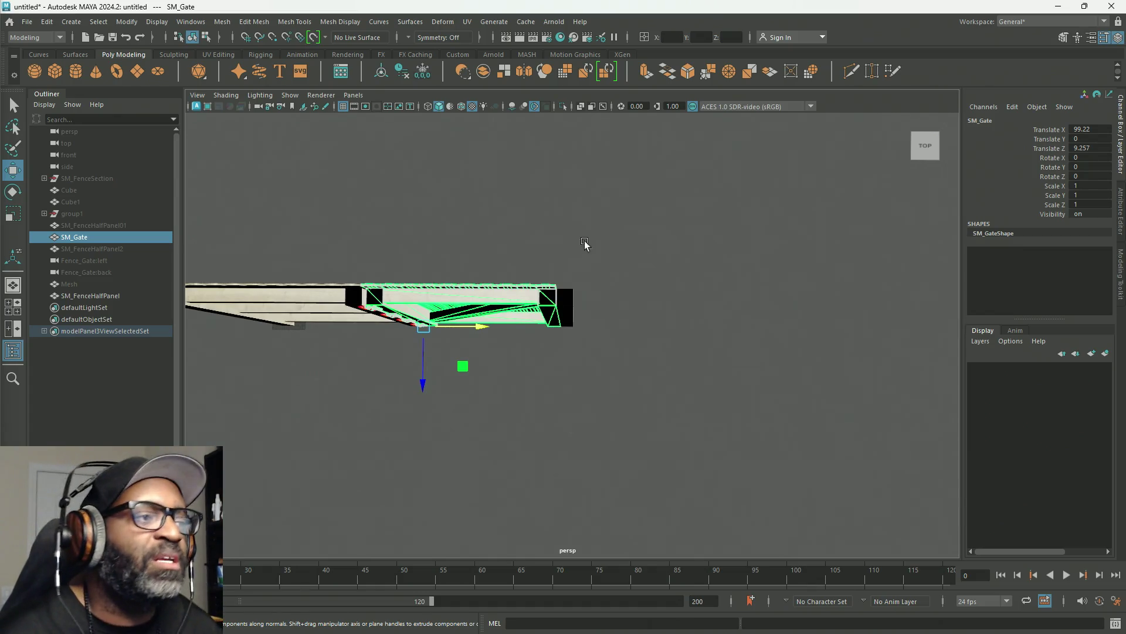
left_click(91, 295, "ctrl")
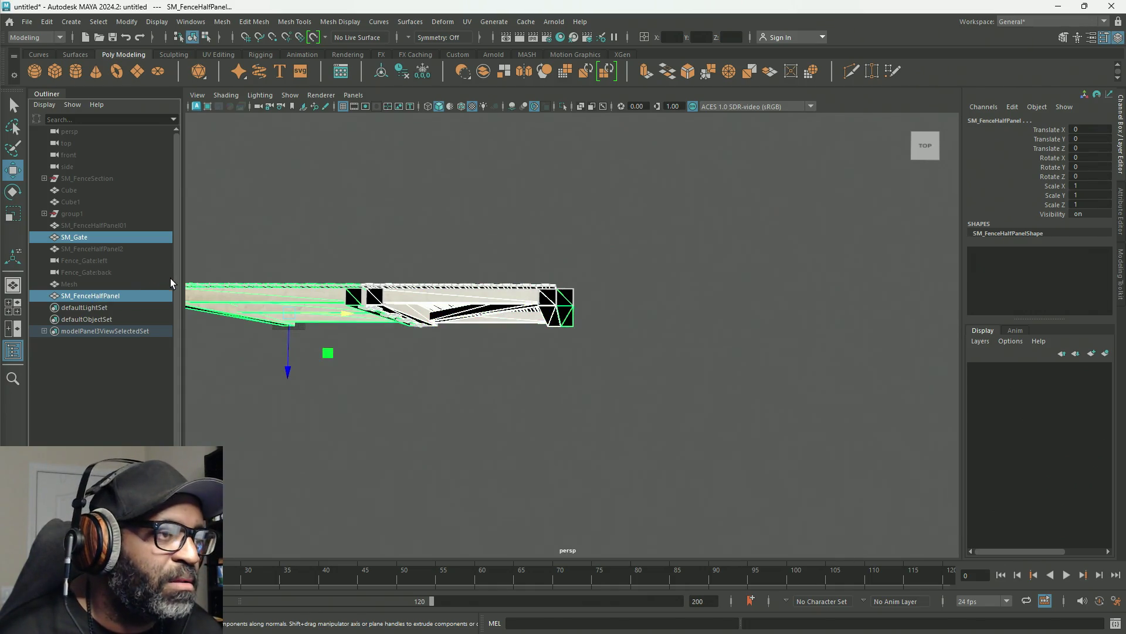
Hide SM_Gate and SM_FenceHalfPanel, leaving only the grid plane in view.
key("ctrl+h")
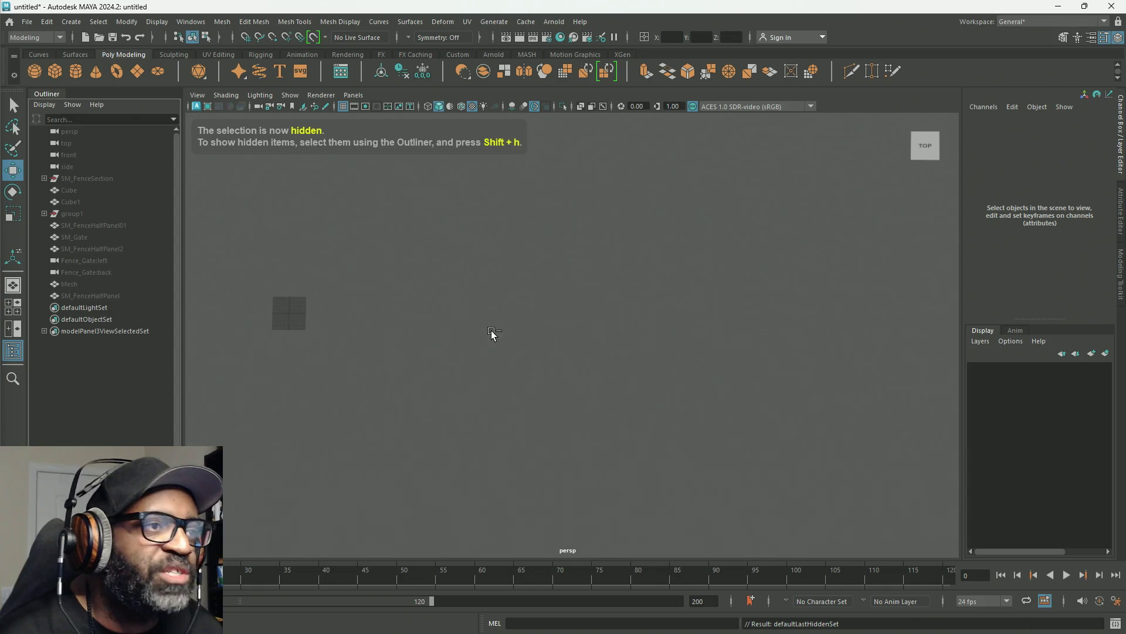
left_click_drag(766, 294, 754, 276, "alt")
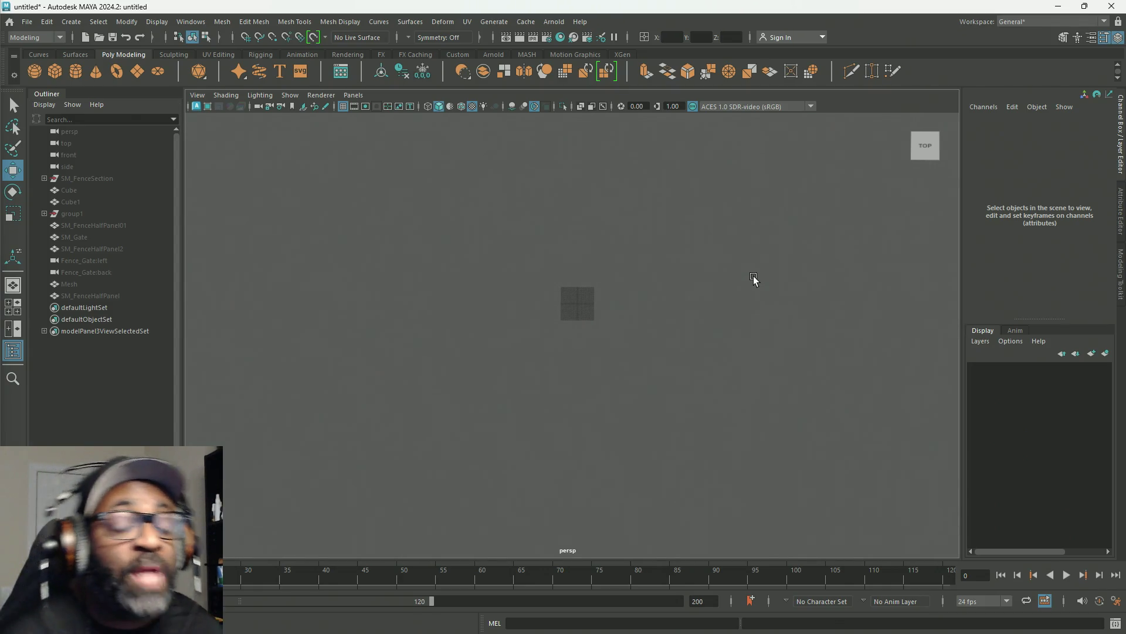
scroll(584, 309, "up", 3)
scroll(617, 262, "up", 2)
scroll(558, 370, "up", 2)
scroll(556, 365, "up", 3)
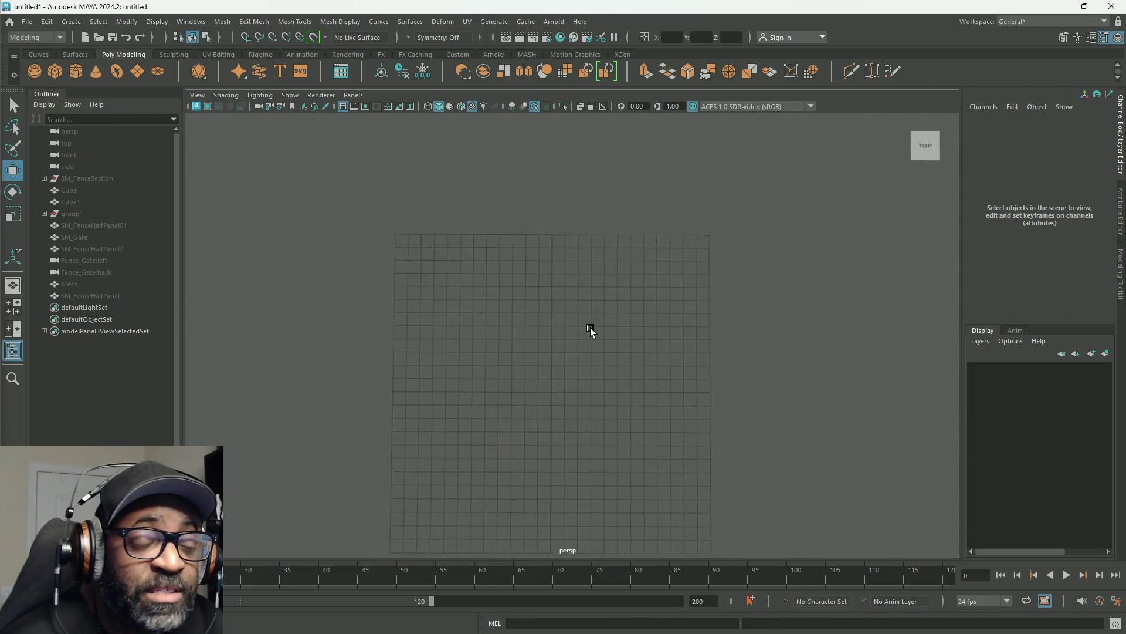
scroll(625, 282, "up", 1)
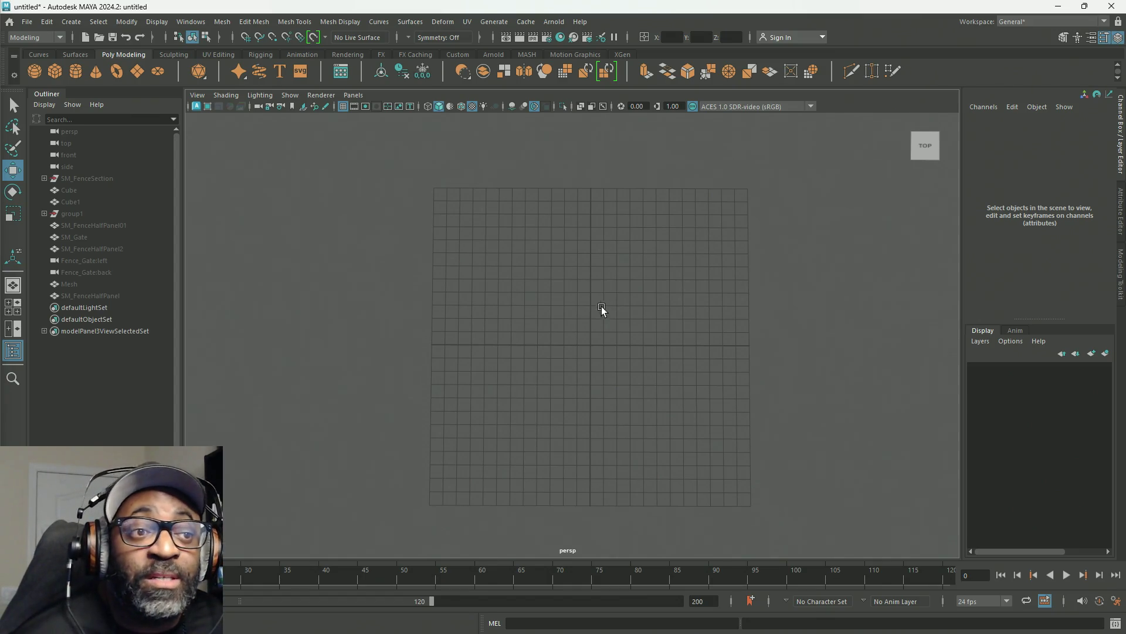
Create a new polygon plane pPlane1 at the origin from the marking menu.
right_click(575, 332, "shift")
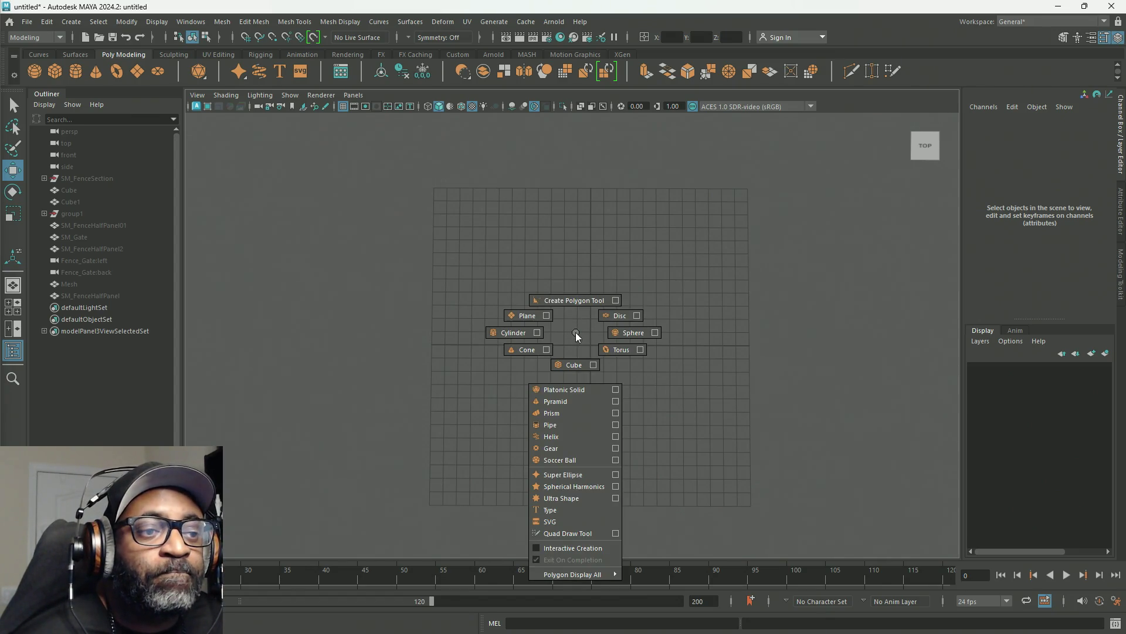
right_click_drag(575, 332, 514, 316, "shift")
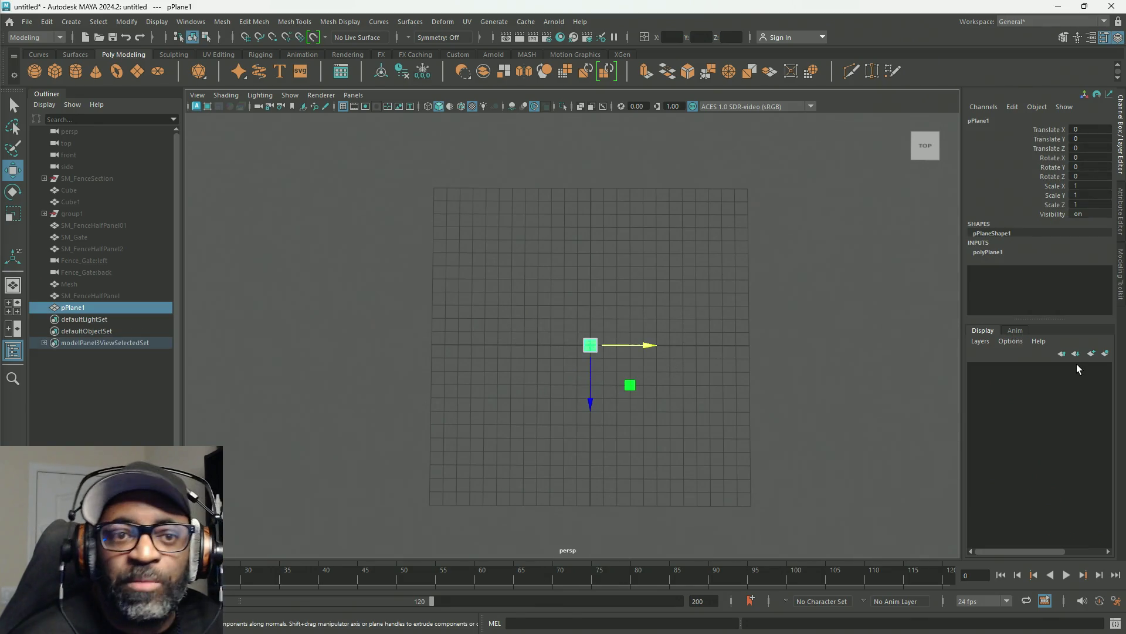
Set pPlane1's Subdivisions Width and Height to 1 for a single face.
left_click(1011, 341)
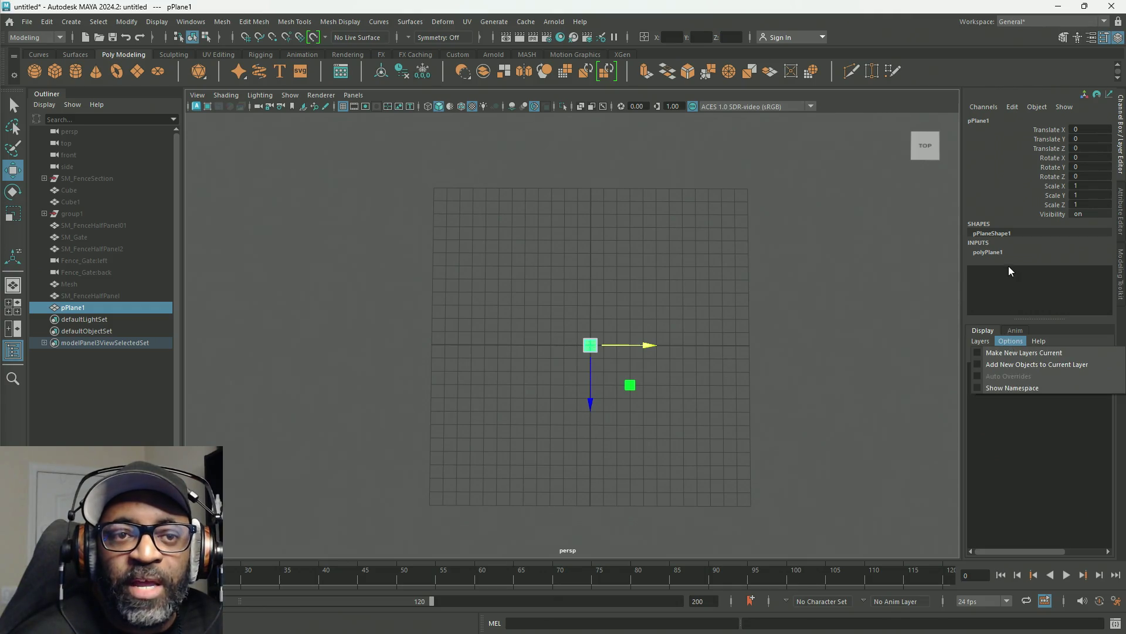
double_click(987, 252)
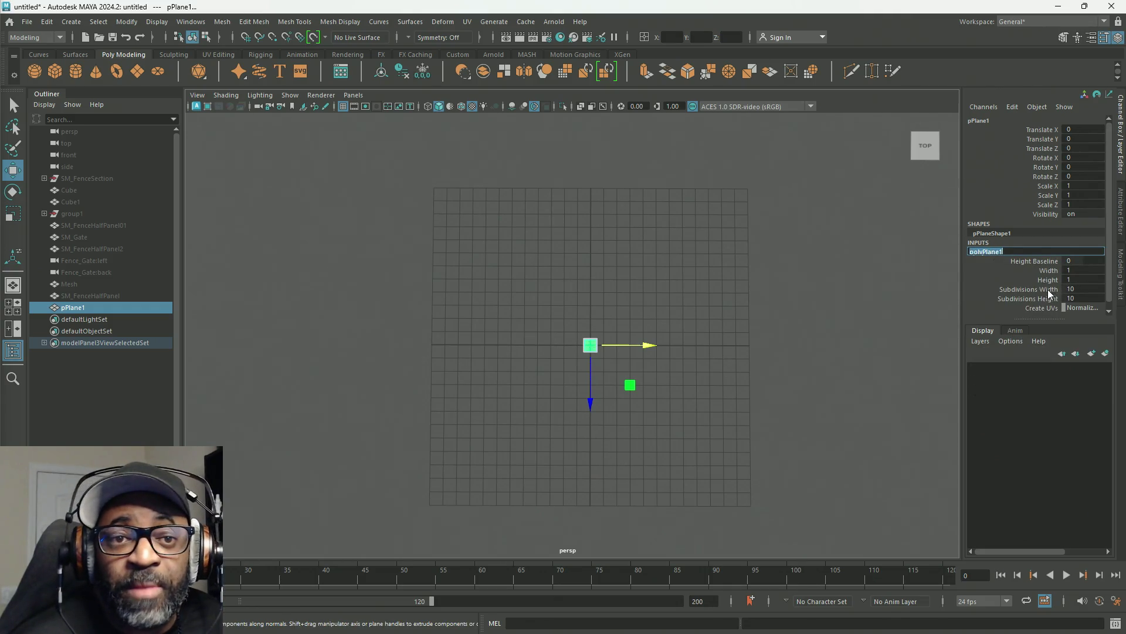
left_click_drag(1048, 290, 1049, 298)
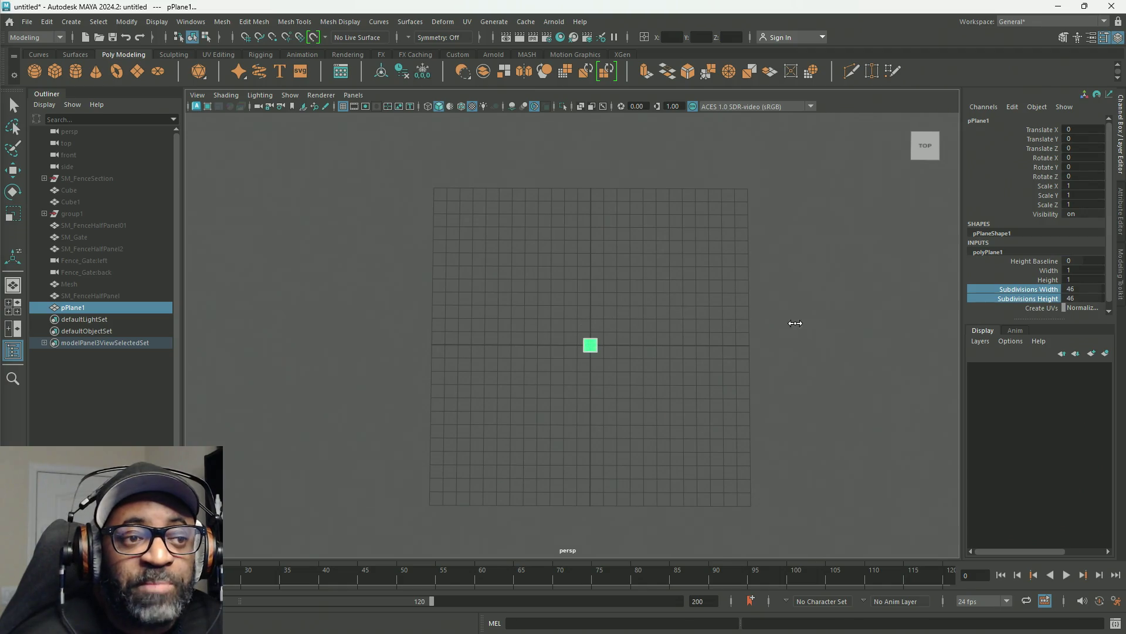
middle_click_drag(590, 322, 427, 322)
scroll(618, 374, "up", 2)
scroll(619, 365, "up", 2)
scroll(619, 360, "up", 2)
scroll(620, 321, "up", 2)
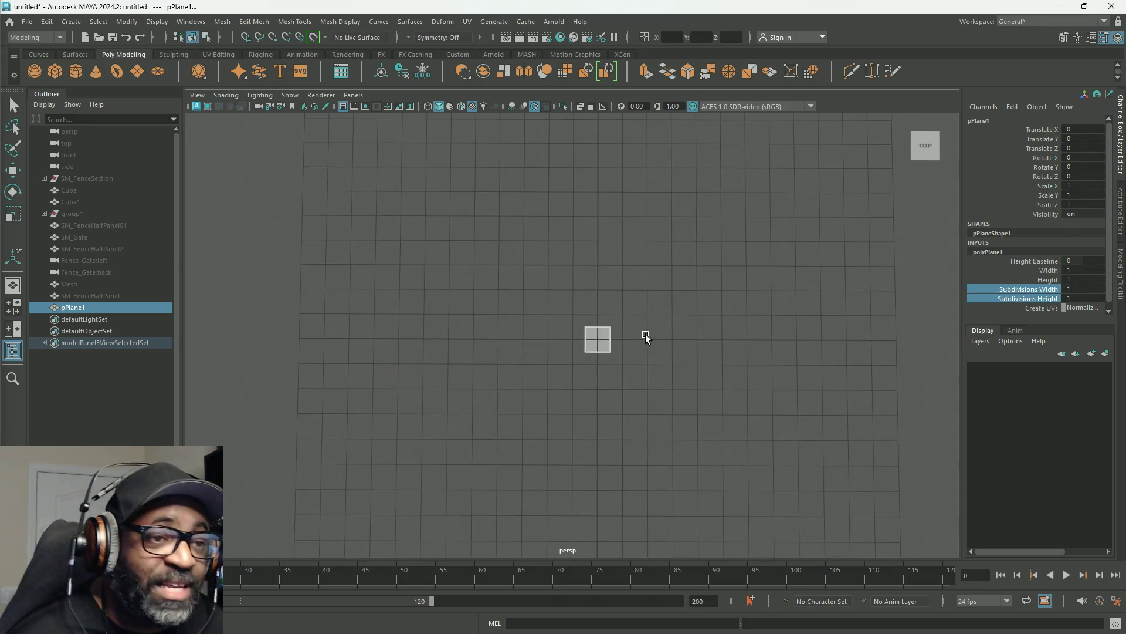
key("f")
scroll(704, 342, "down", 5)
scroll(754, 339, "down", 5)
scroll(753, 340, "up", 5)
scroll(751, 342, "down", 3)
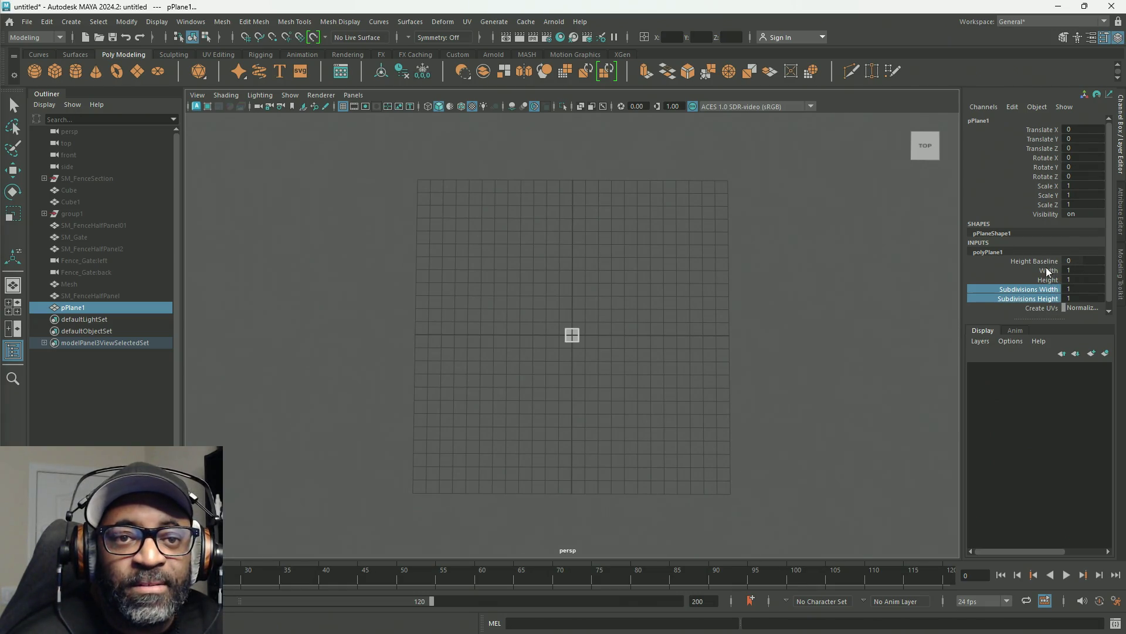
Set the plane's Width and Height to 24 so it fills the grid.
left_click_drag(1047, 270, 1047, 280)
middle_click_drag(790, 343, 801, 379)
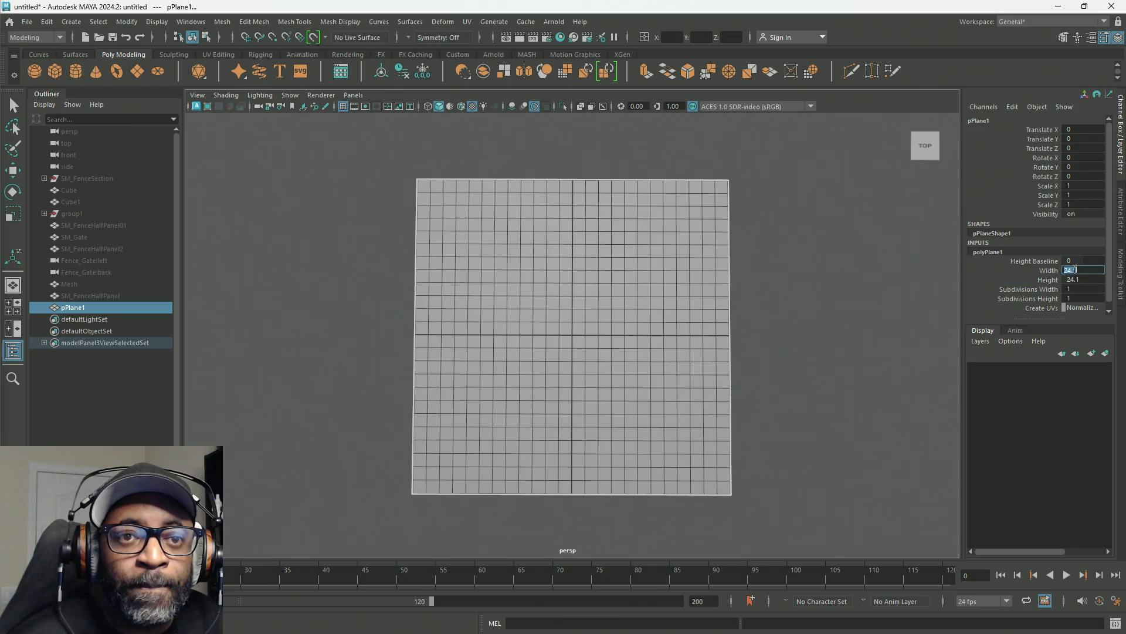
left_click(1060, 271)
type("24")
key("Return")
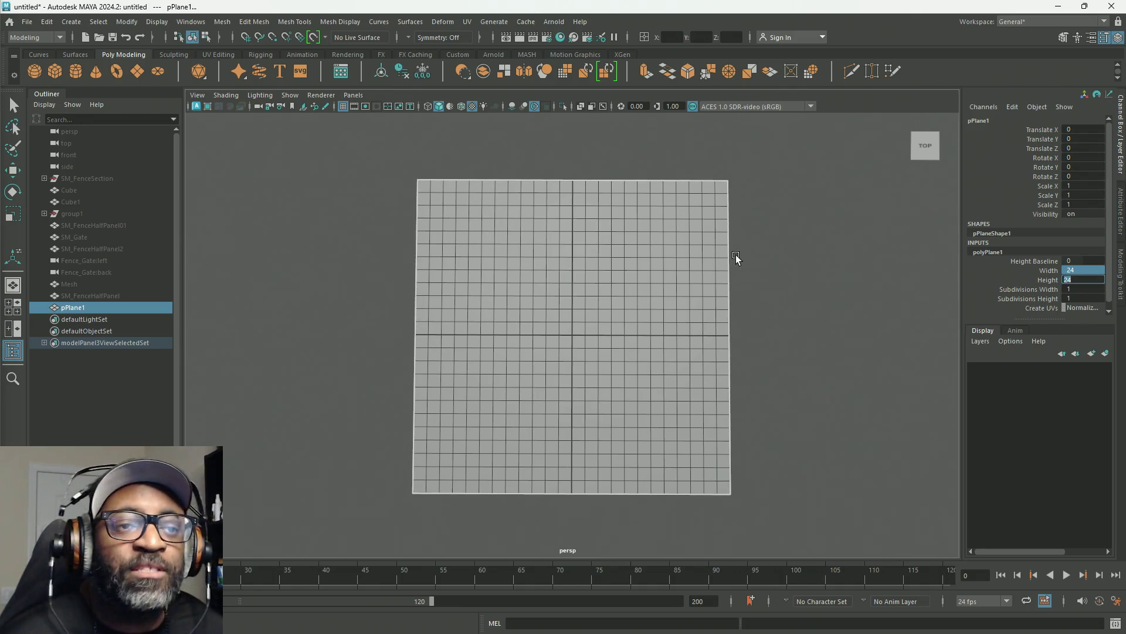
right_click(731, 250)
left_click_drag(587, 318, 405, 330, "alt")
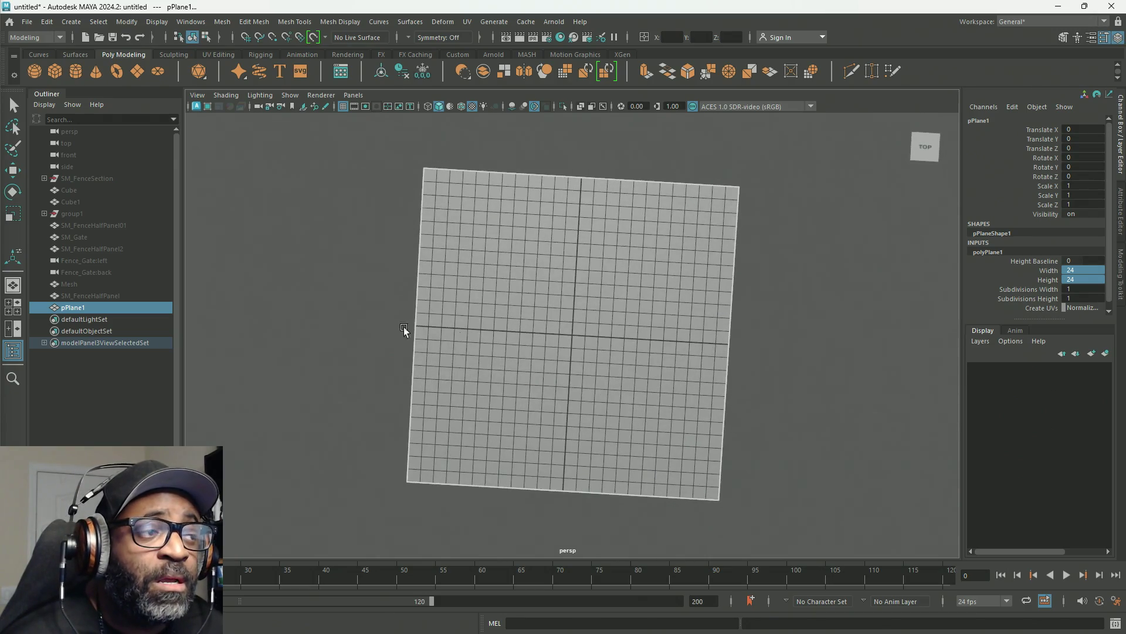
Rename pPlane1 to HandleFront in the Outliner and view it from an angle.
left_click(79, 306)
key("w")
double_click(80, 308)
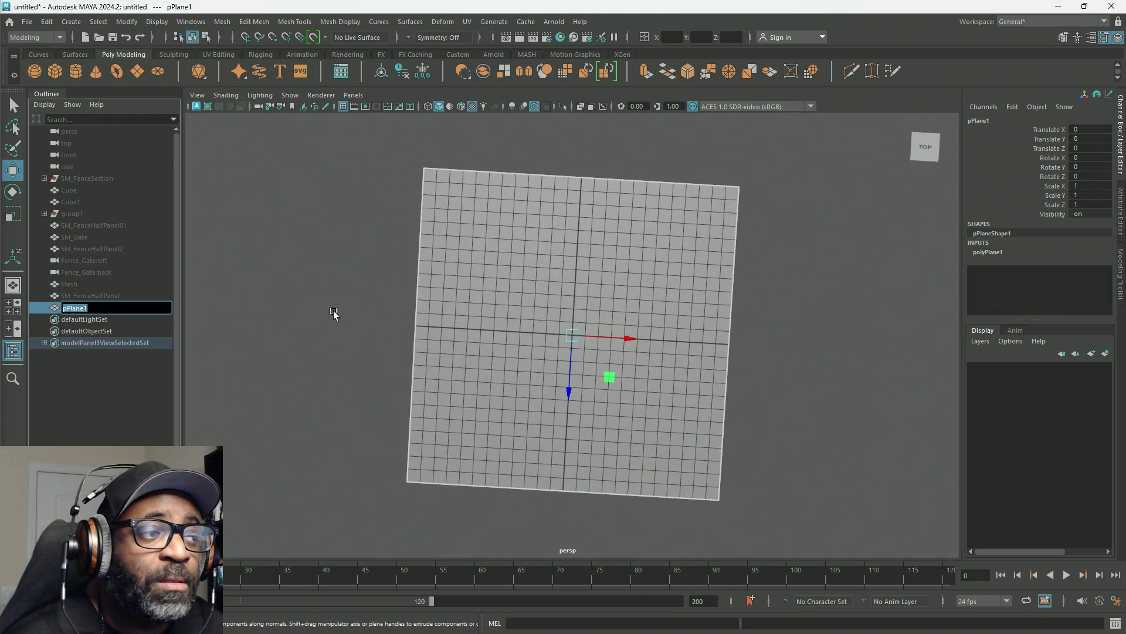
type("HandleFront")
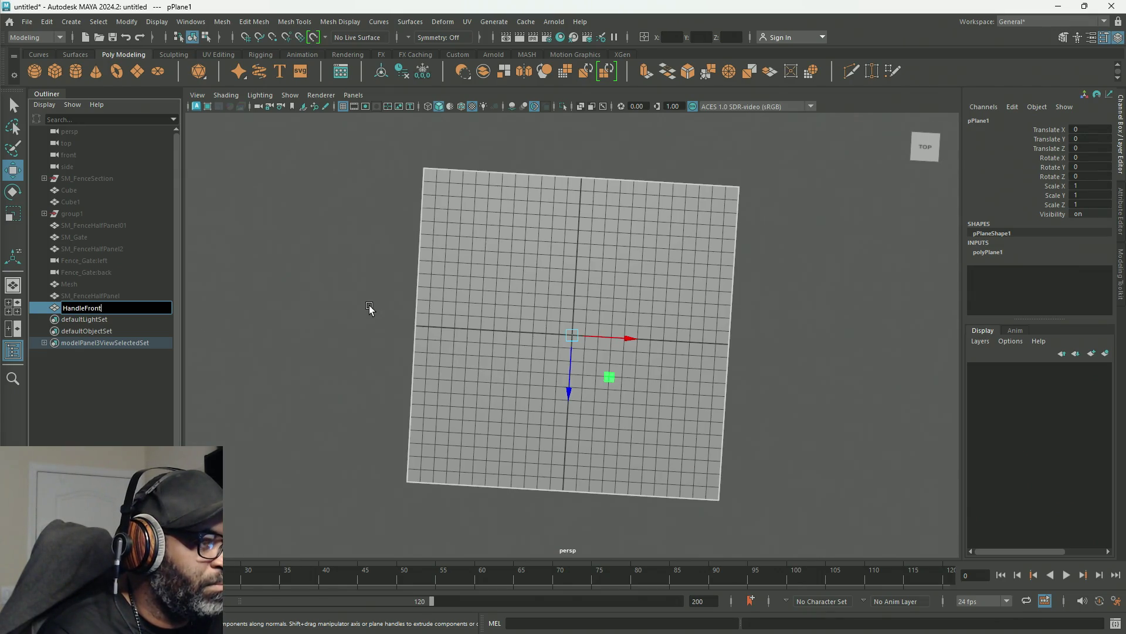
key("Return")
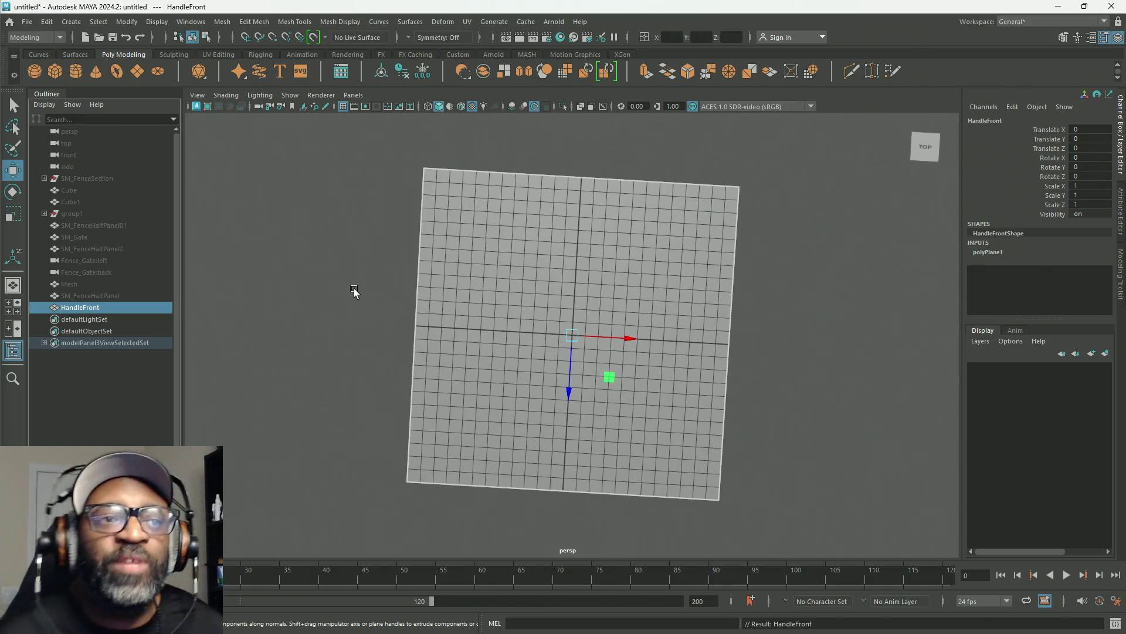
left_click_drag(568, 248, 564, 248, "alt")
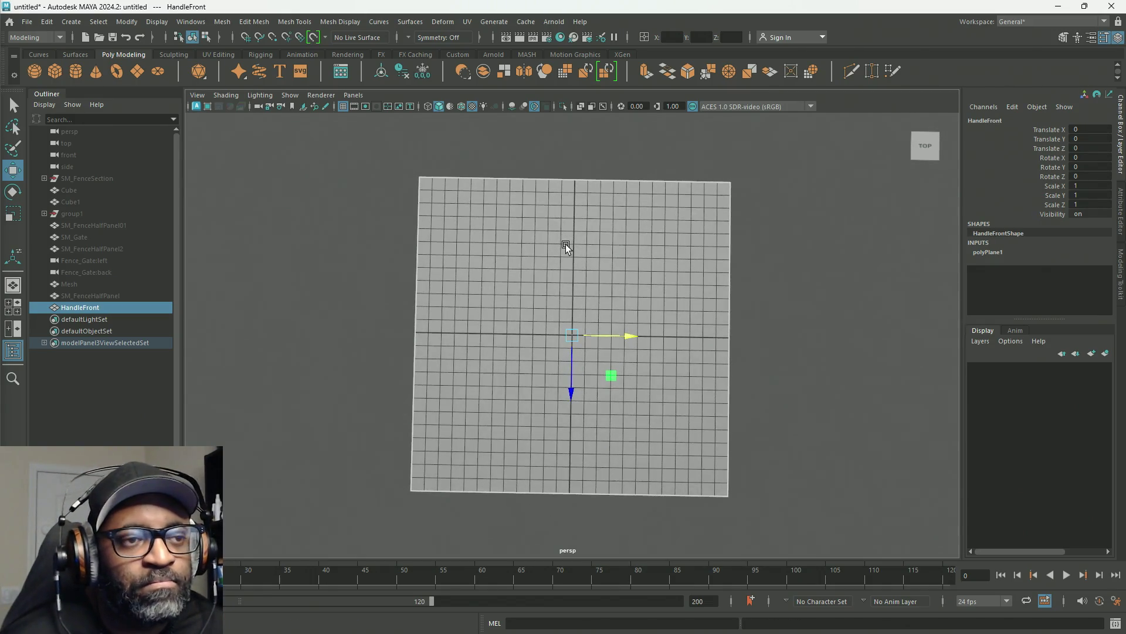
mouse_move(642, 258)
left_mouse_down("alt")
mouse_move(671, 219)
mouse_move(643, 232)
mouse_move(649, 205)
mouse_move(645, 224)
left_mouse_up("alt")
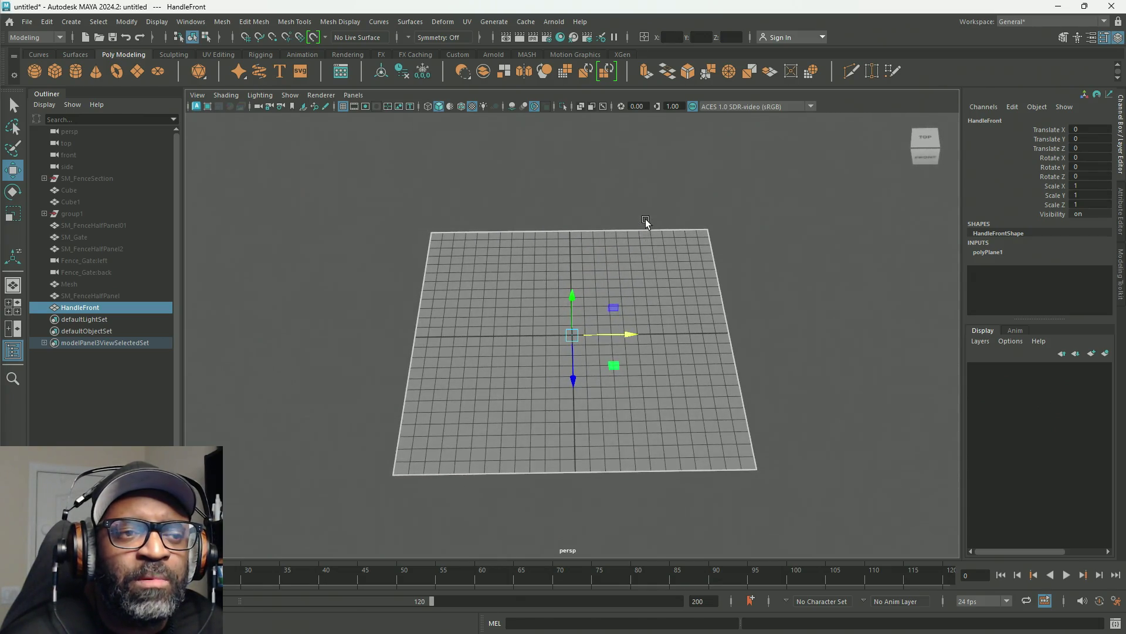
left_click_drag(645, 225, 655, 225, "alt")
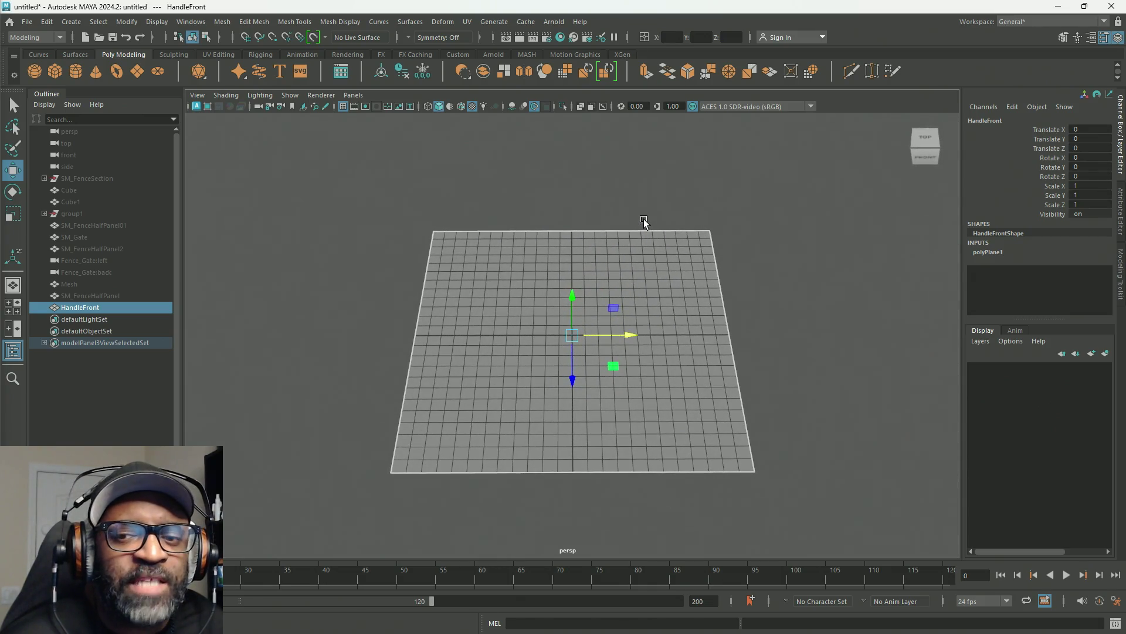
Assign a new Lambert material to HandleFront and rename it M_HandleFront.
right_click(643, 281)
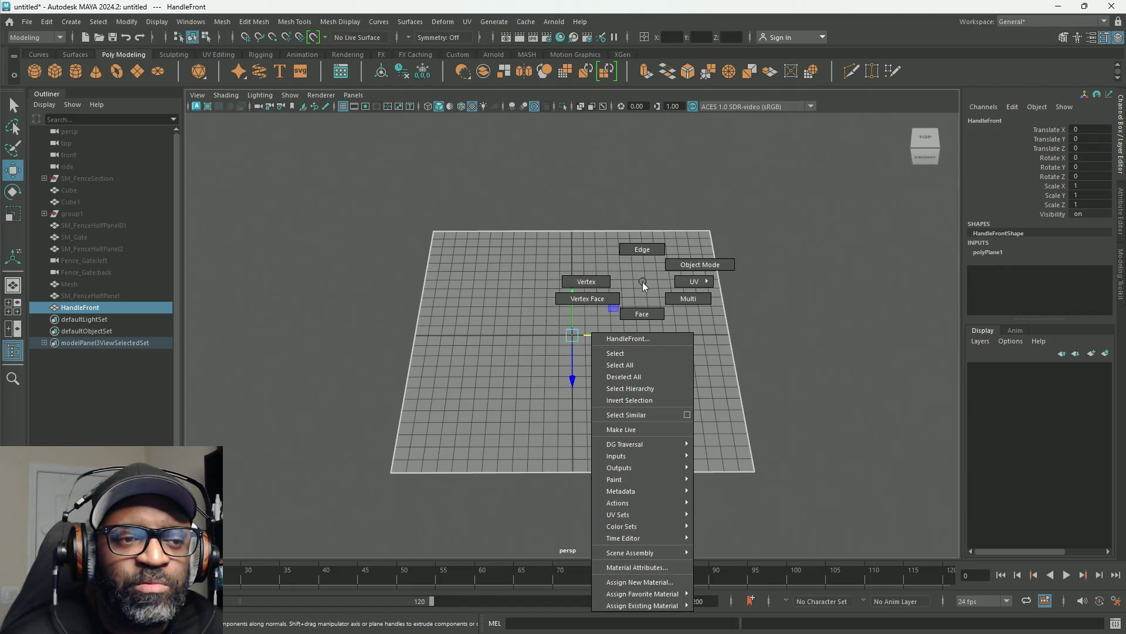
left_click(655, 584)
left_click(488, 304)
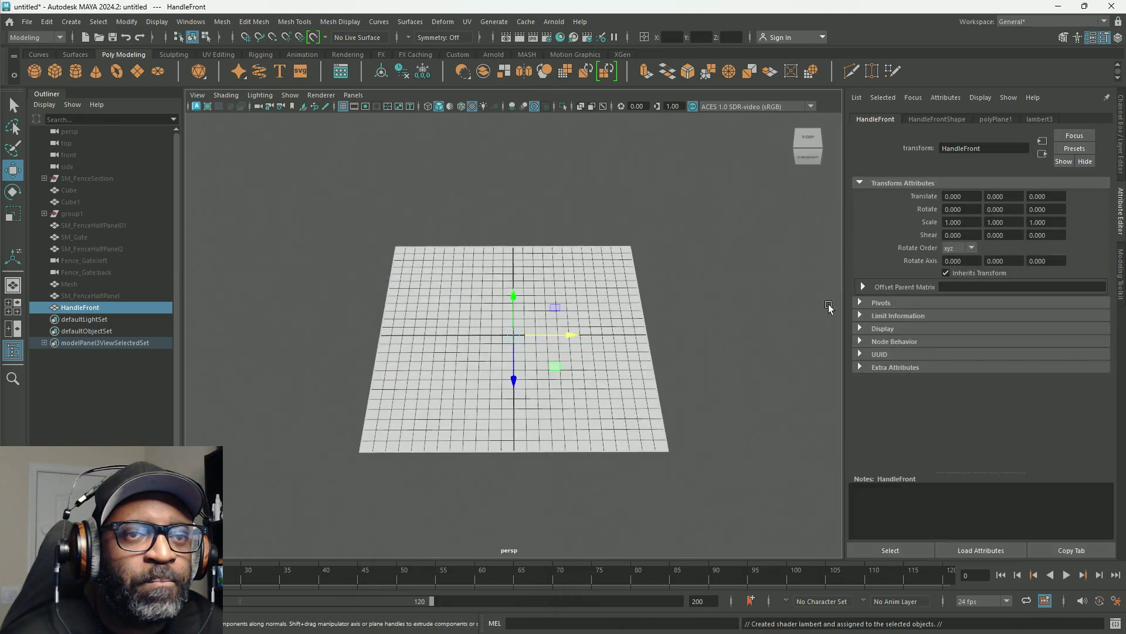
left_click(1040, 121)
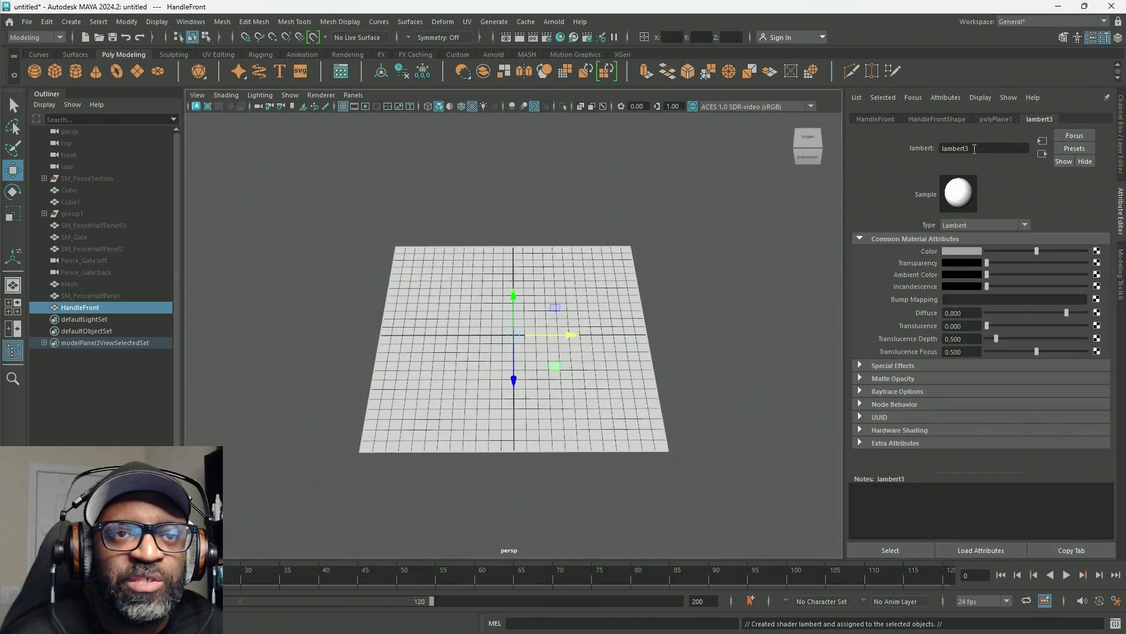
type("M")
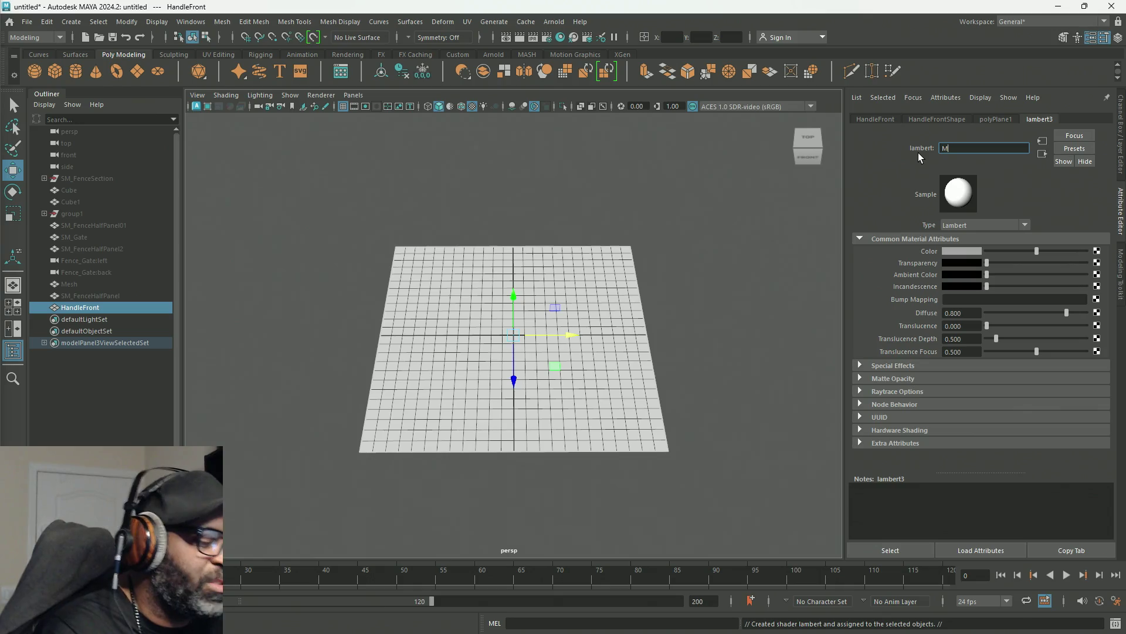
type("_Hand")
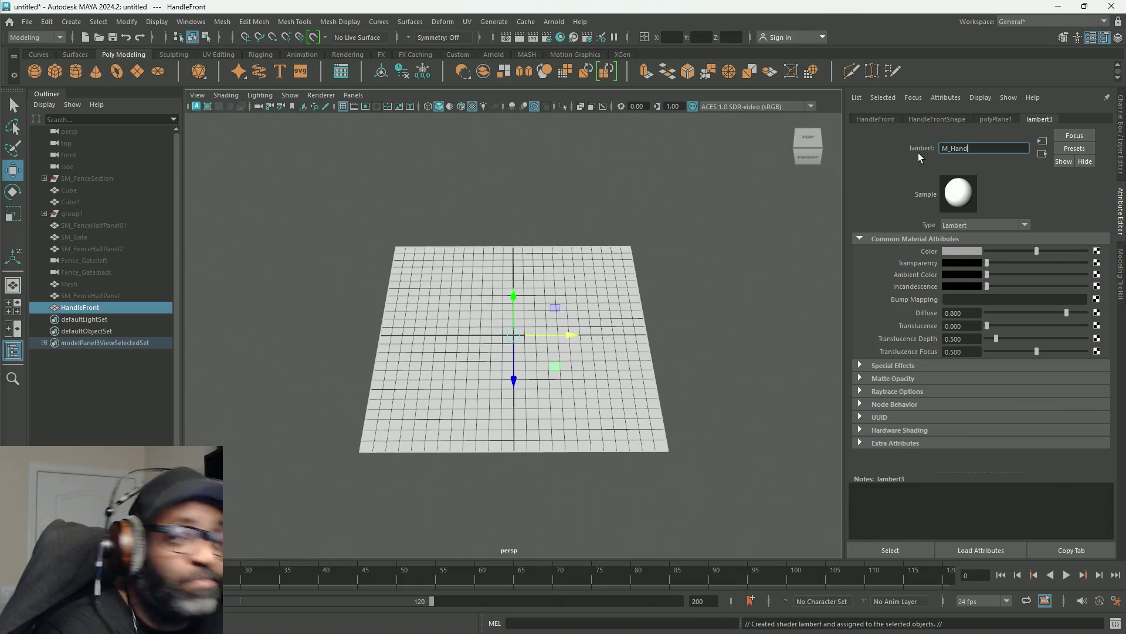
type("leFront")
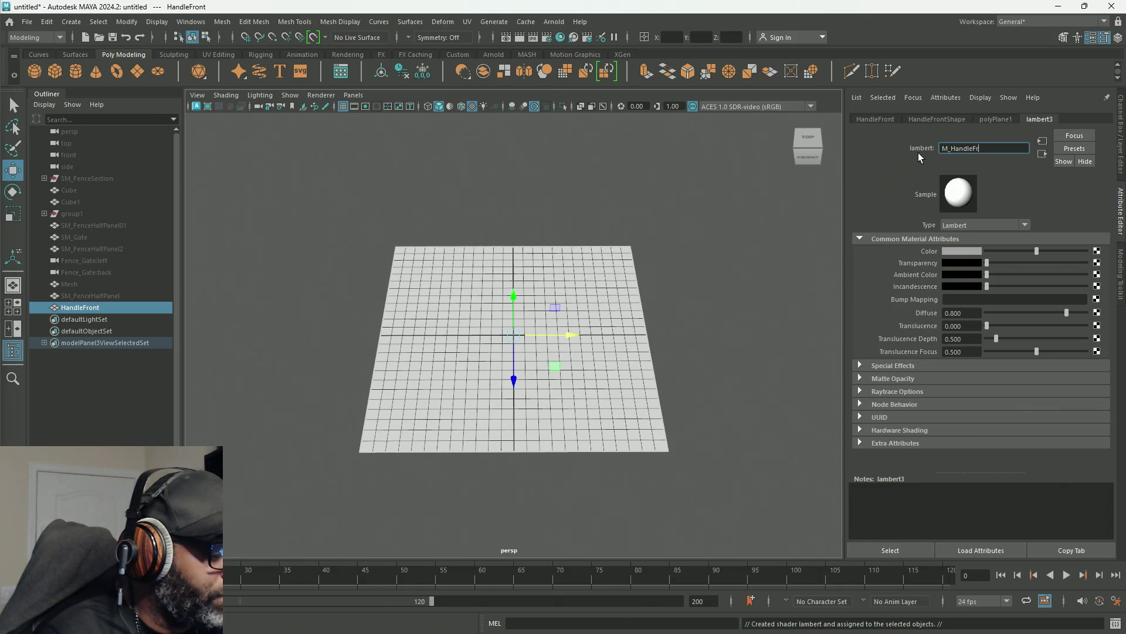
key("Return")
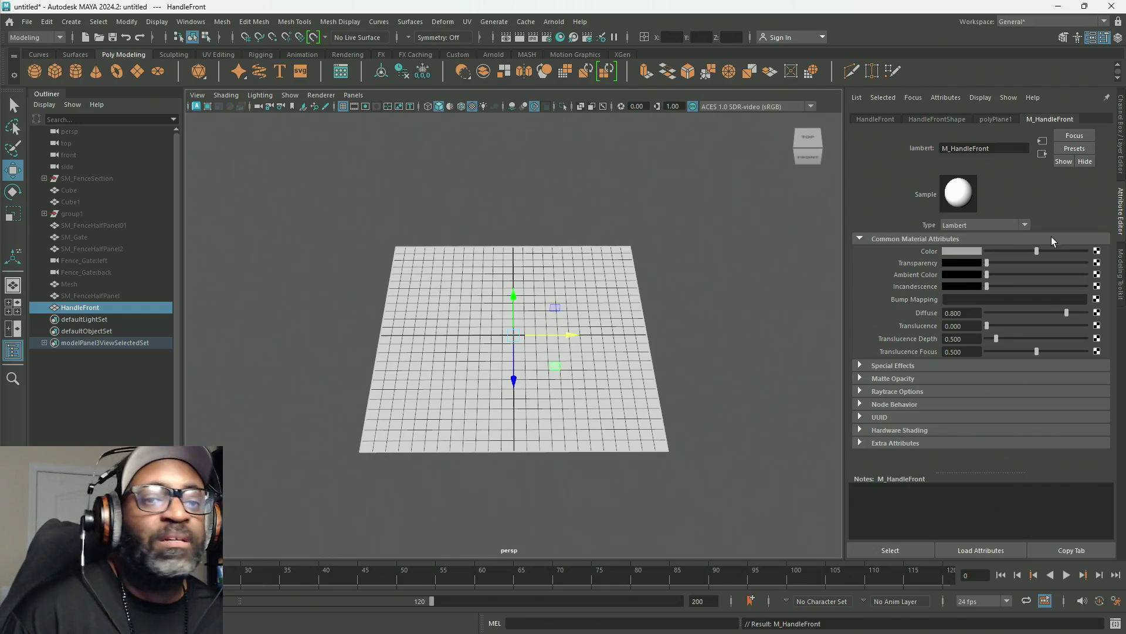
left_click(1097, 252)
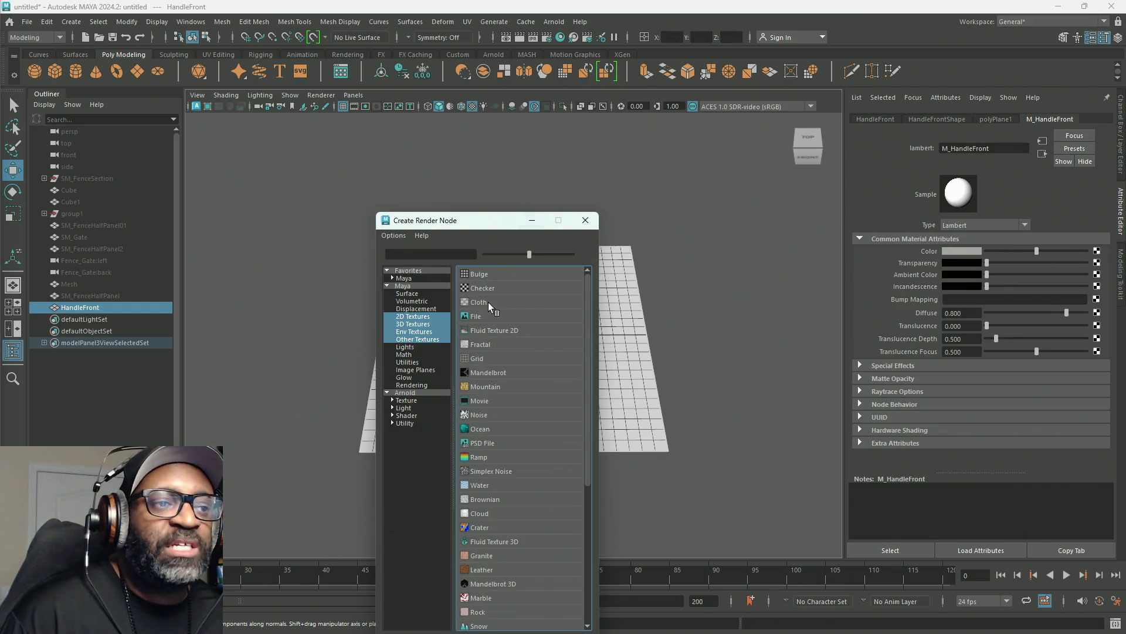
Connect a File texture with HandleFront01.png to the M_HandleFront colour so the plane shows the handle.
left_click(485, 317)
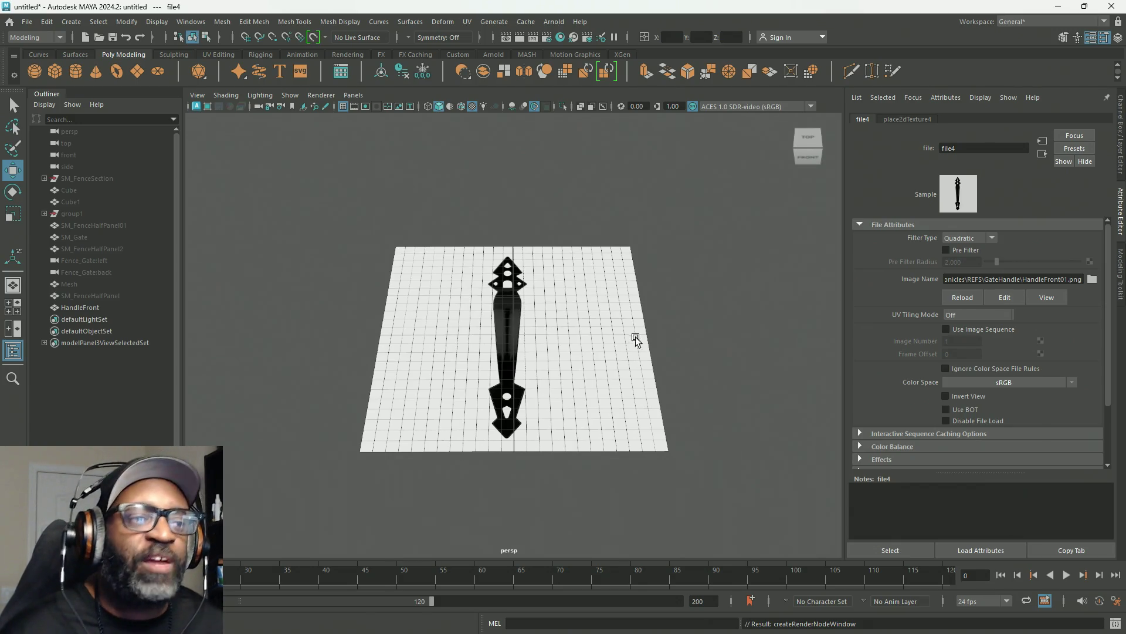
key("space")
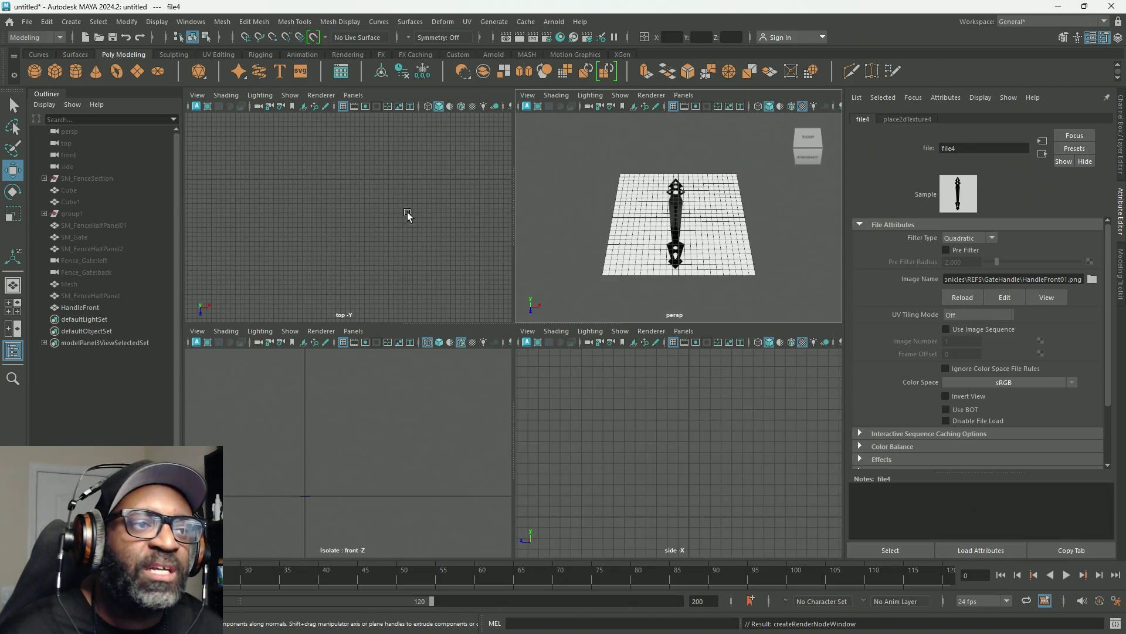
Switch to the top view with Textured display on and make the selected HandleFront plane live.
key("space")
key("space")
key("space")
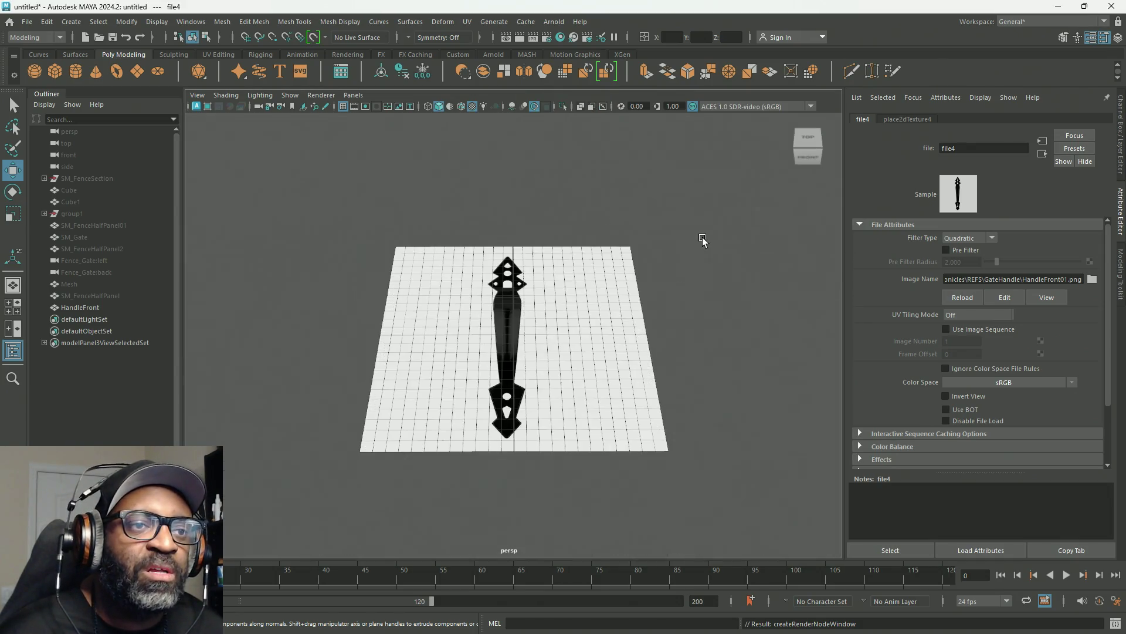
left_click(612, 302)
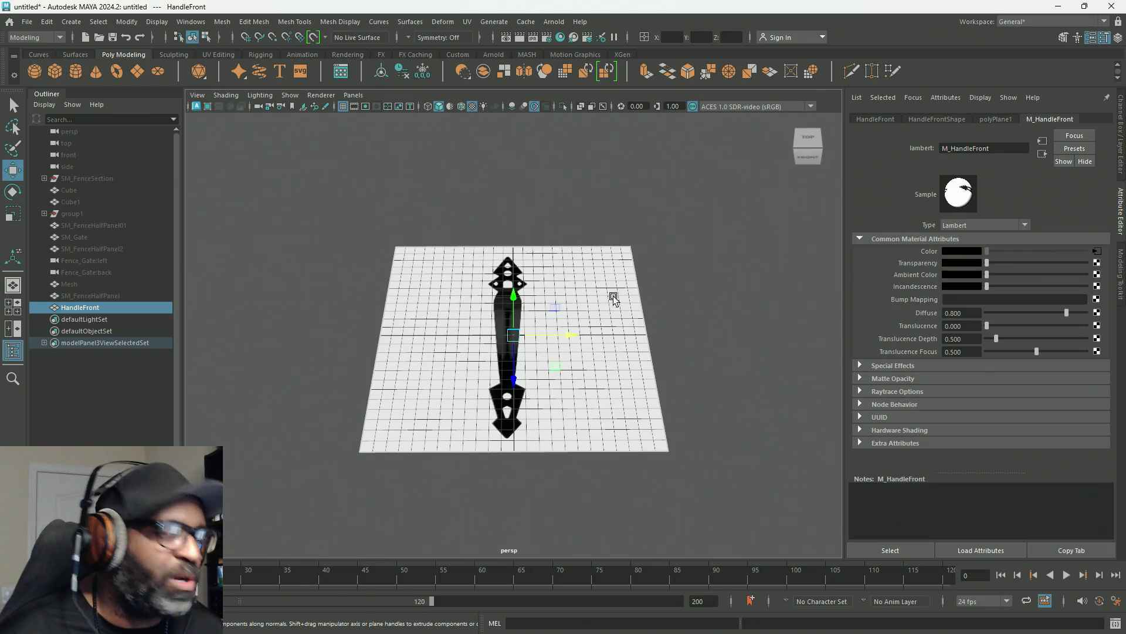
key("space")
key("space")
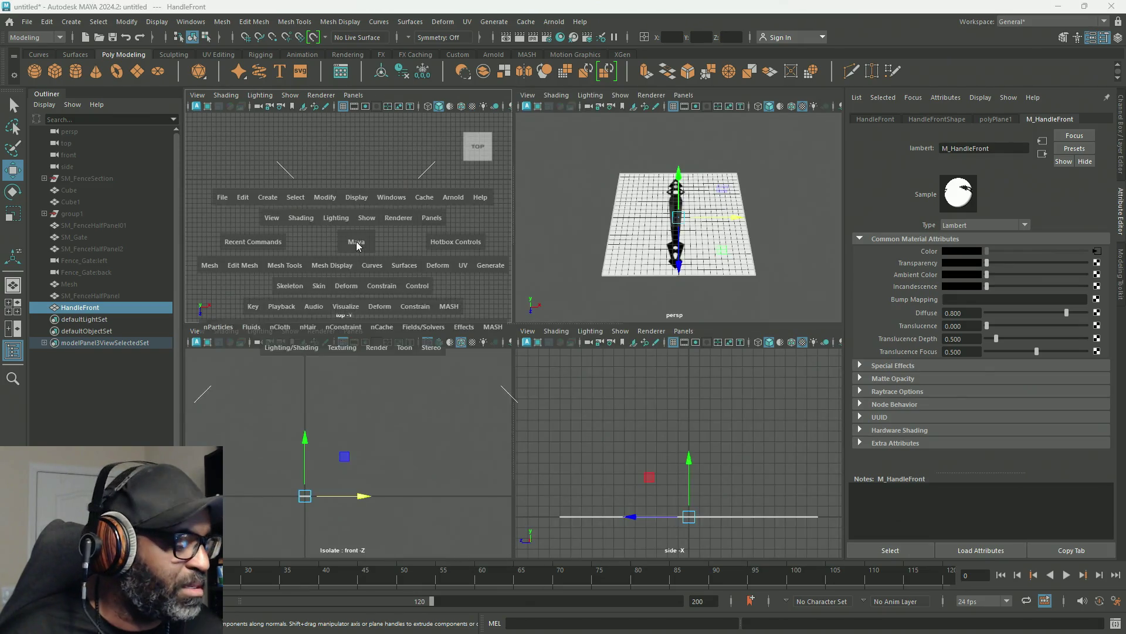
key("space")
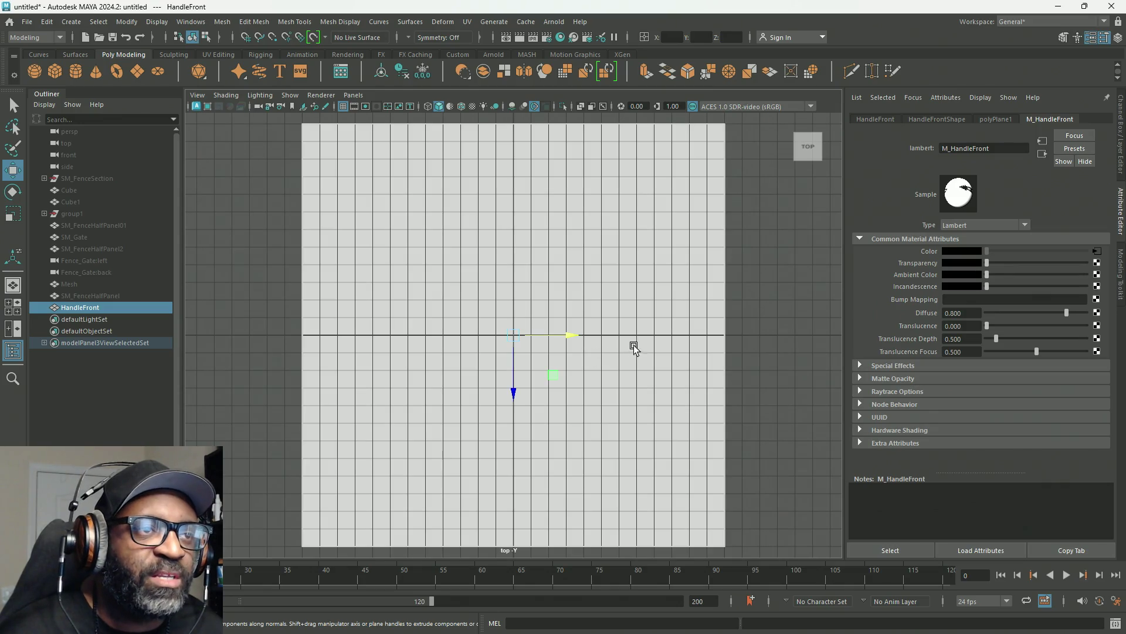
left_click(472, 107)
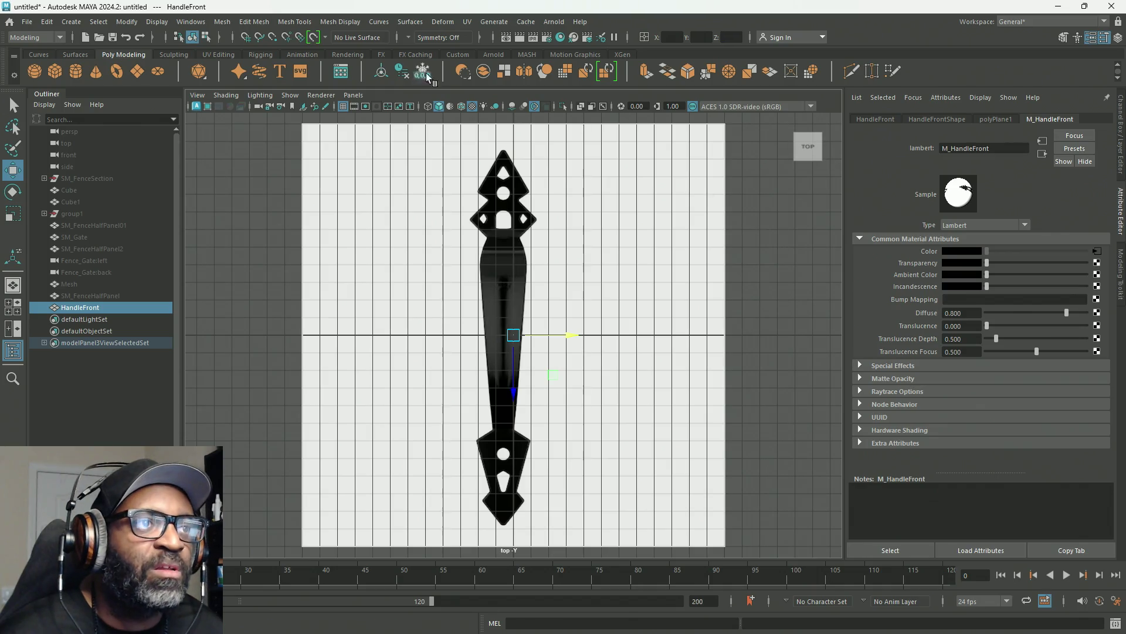
left_click(314, 37)
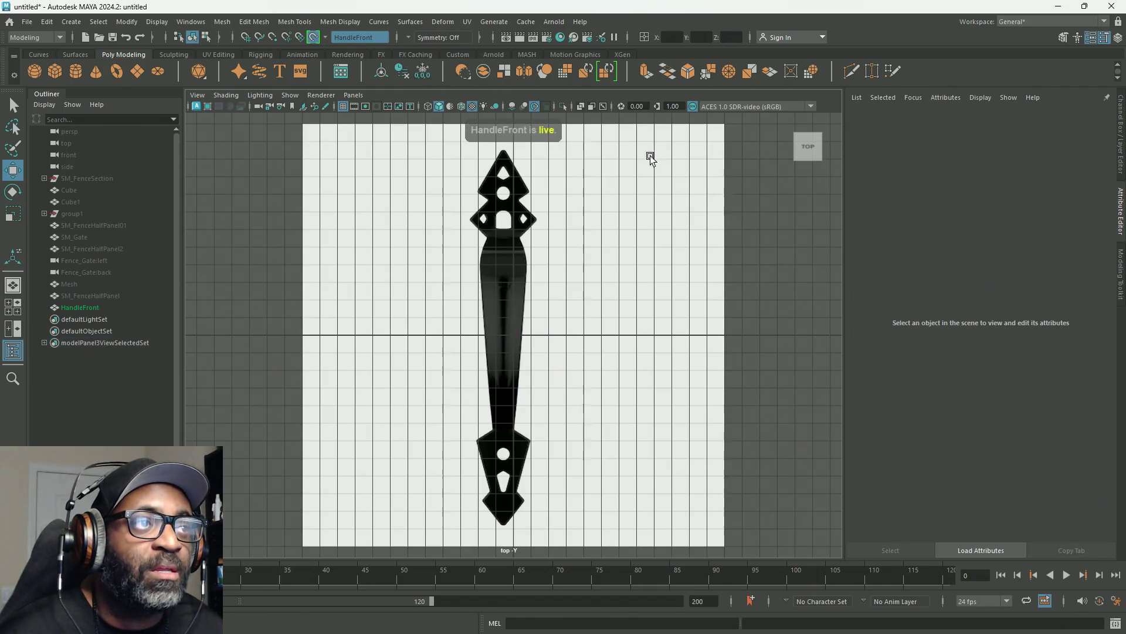
Toggle the top-view grid, reselect HandleFront in the Outliner and show the Channel Box/Layer Editor.
key("q")
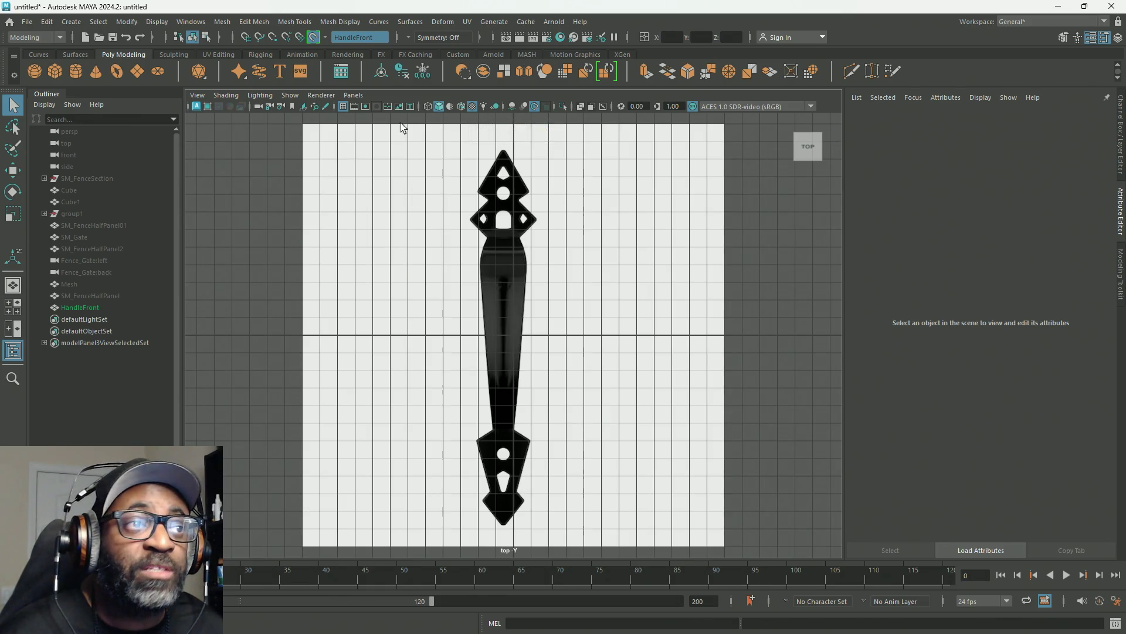
left_click(345, 107)
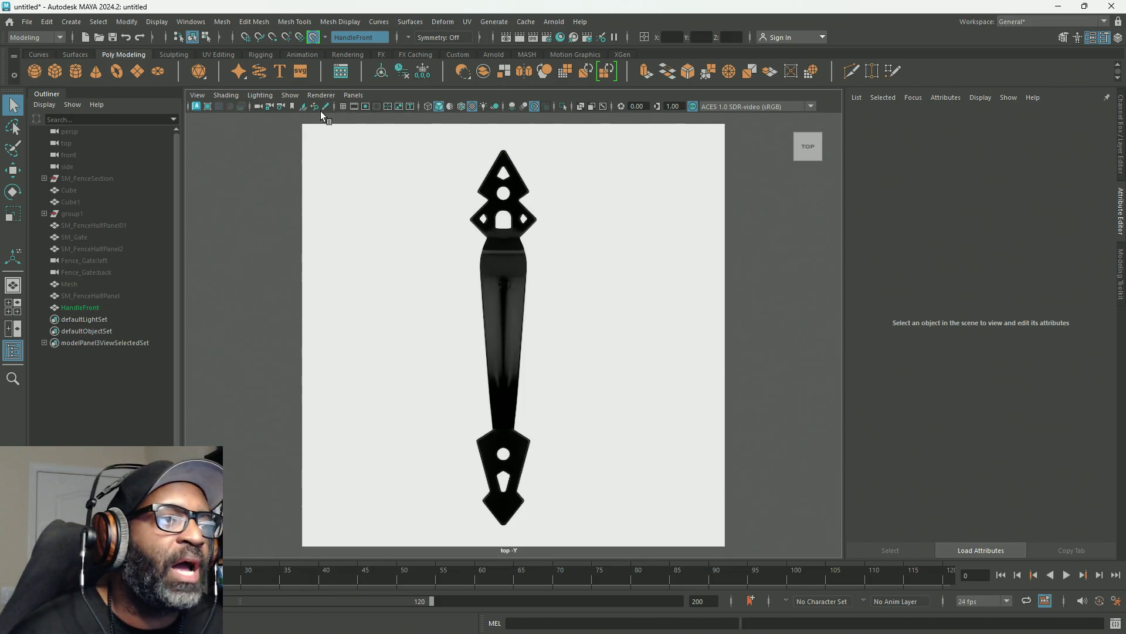
left_click(343, 106)
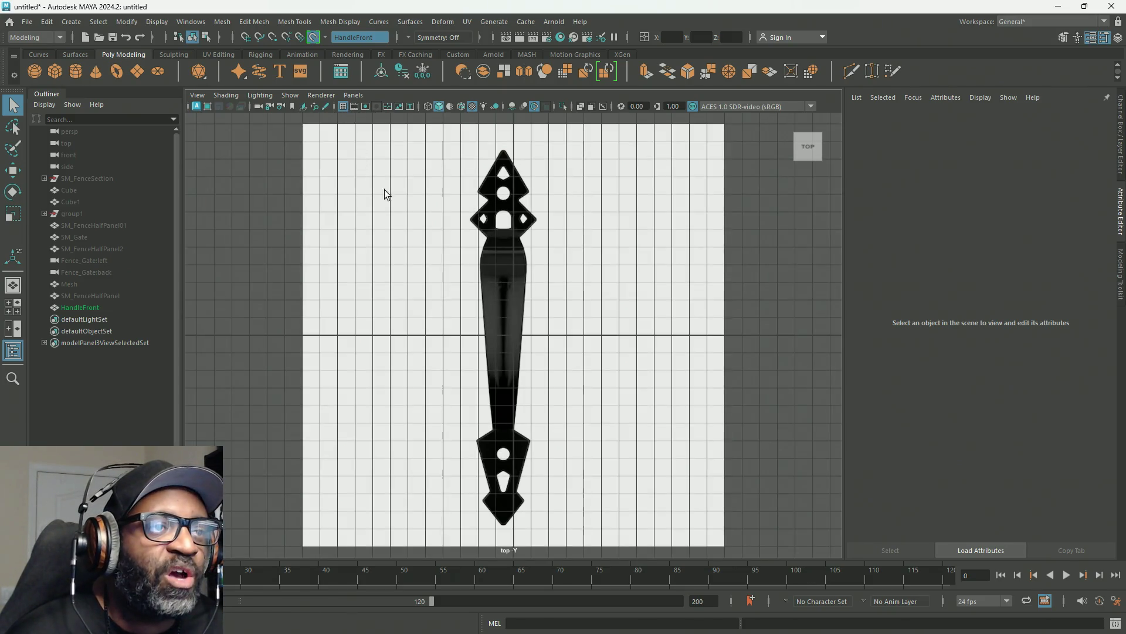
scroll(602, 297, "down", 2)
scroll(600, 292, "down", 3)
scroll(590, 285, "up", 1)
scroll(584, 287, "up", 3)
scroll(584, 287, "up", 1)
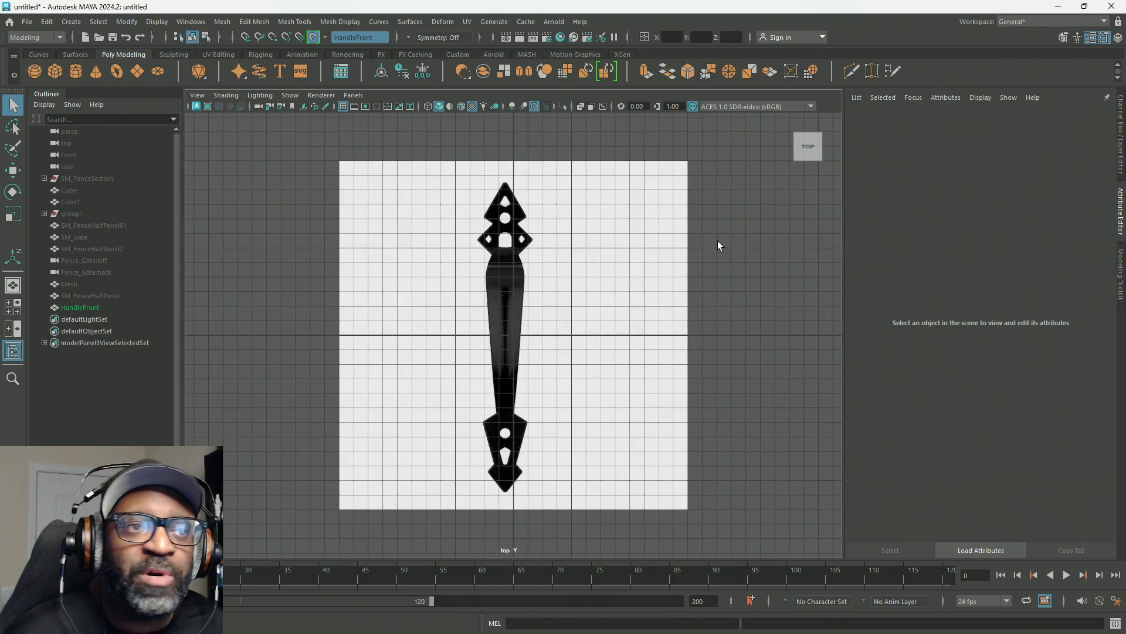
left_click(79, 307)
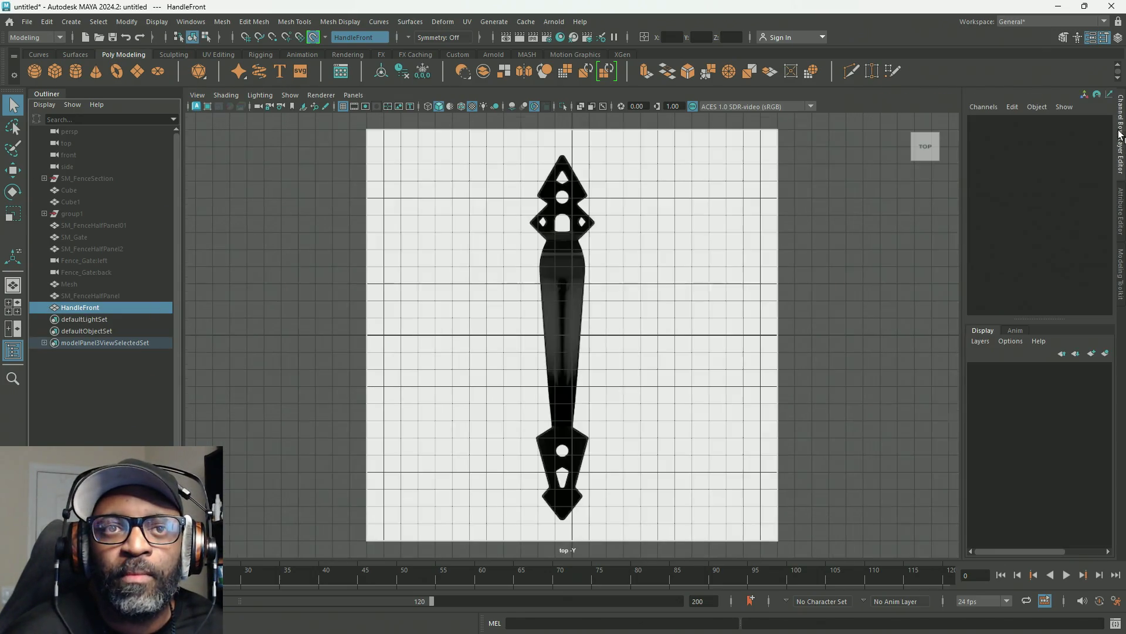
key("ctrl+a")
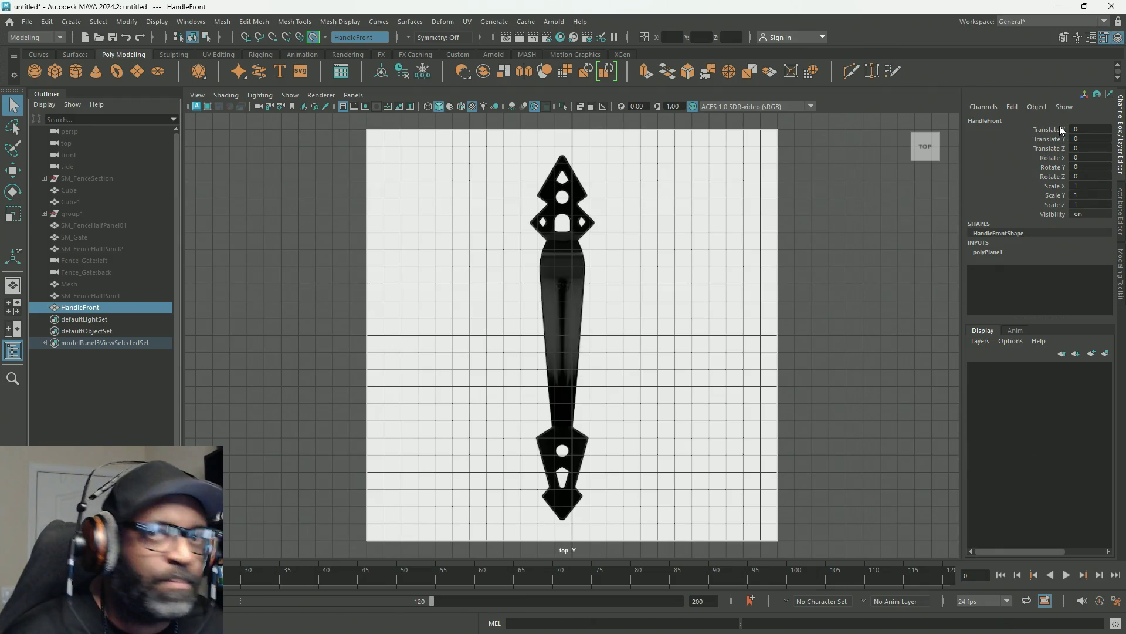
Nudge HandleFront slightly along Translate X to centre the handle image.
left_click(1060, 128)
key("w")
middle_click_drag(764, 252, 779, 257)
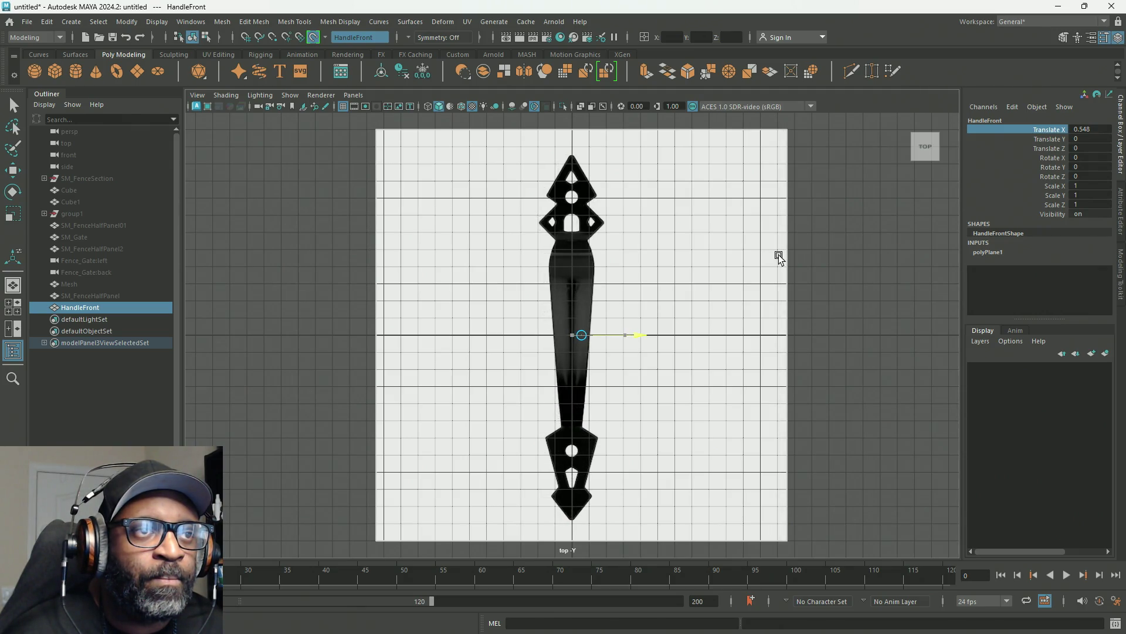
Freeze all transforms on HandleFront so its channels read zero, then deselect it.
left_click(1040, 159)
right_click(1041, 158)
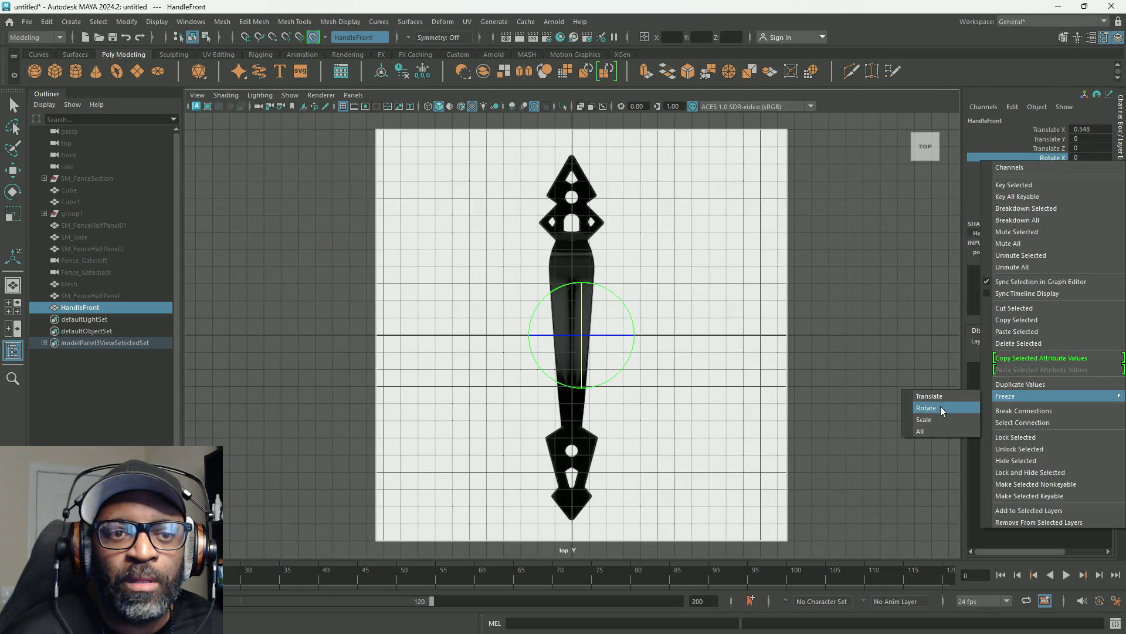
left_click(925, 428)
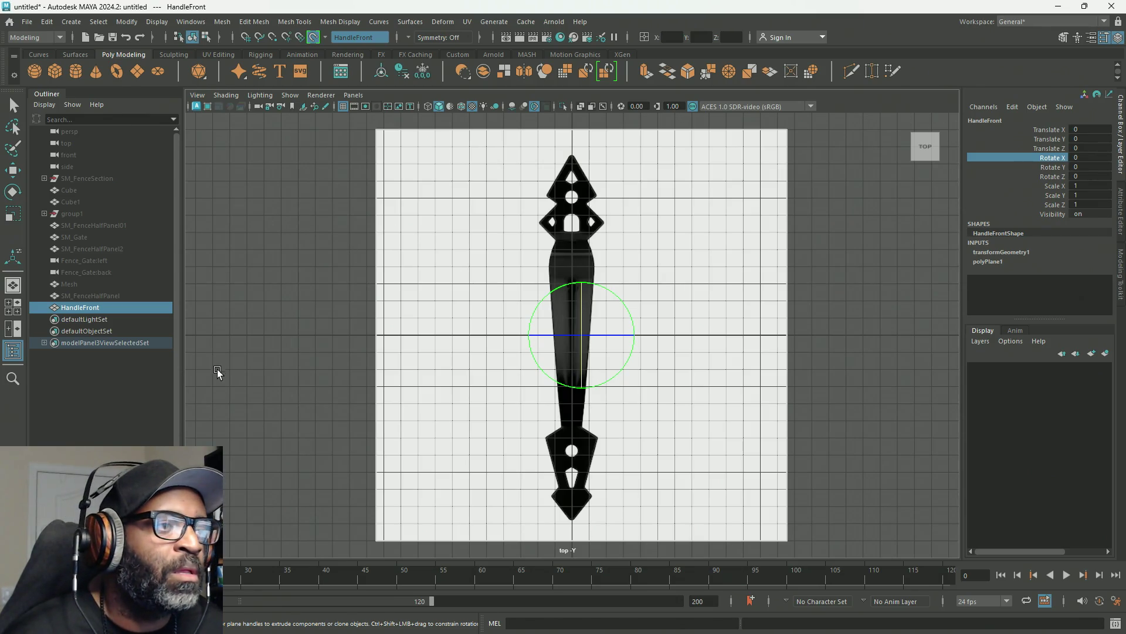
left_click(119, 387)
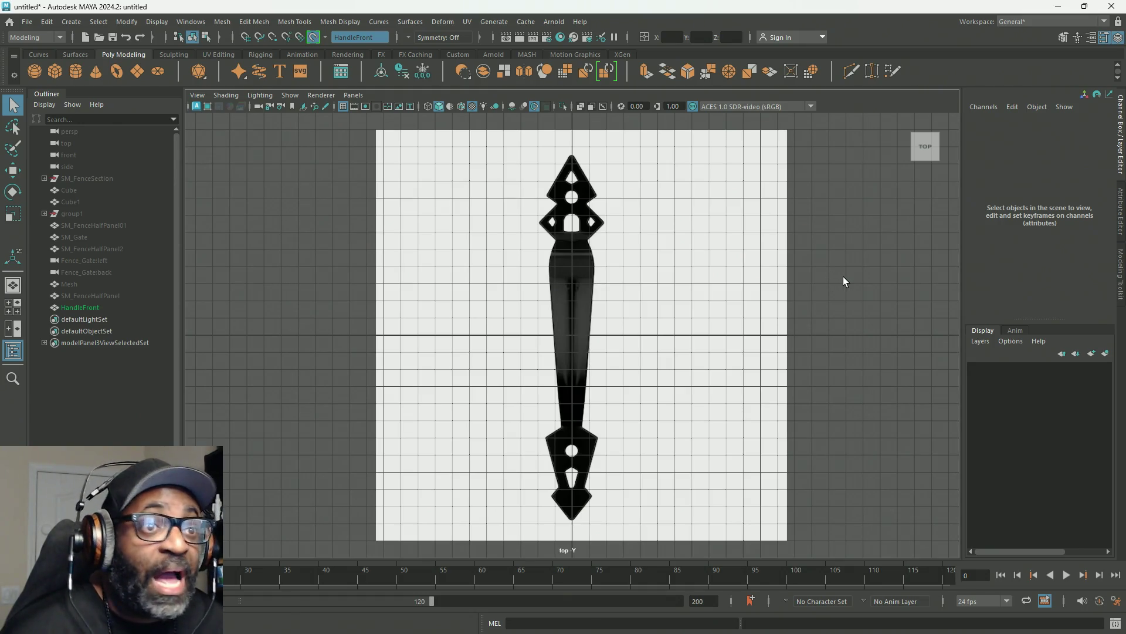
Activate the Bezier Curve Tool from Create > Curve Tools.
mouse_move(871, 272)
middle_mouse_down("alt")
mouse_move(907, 273)
mouse_move(842, 265)
mouse_move(836, 274)
middle_mouse_up("alt")
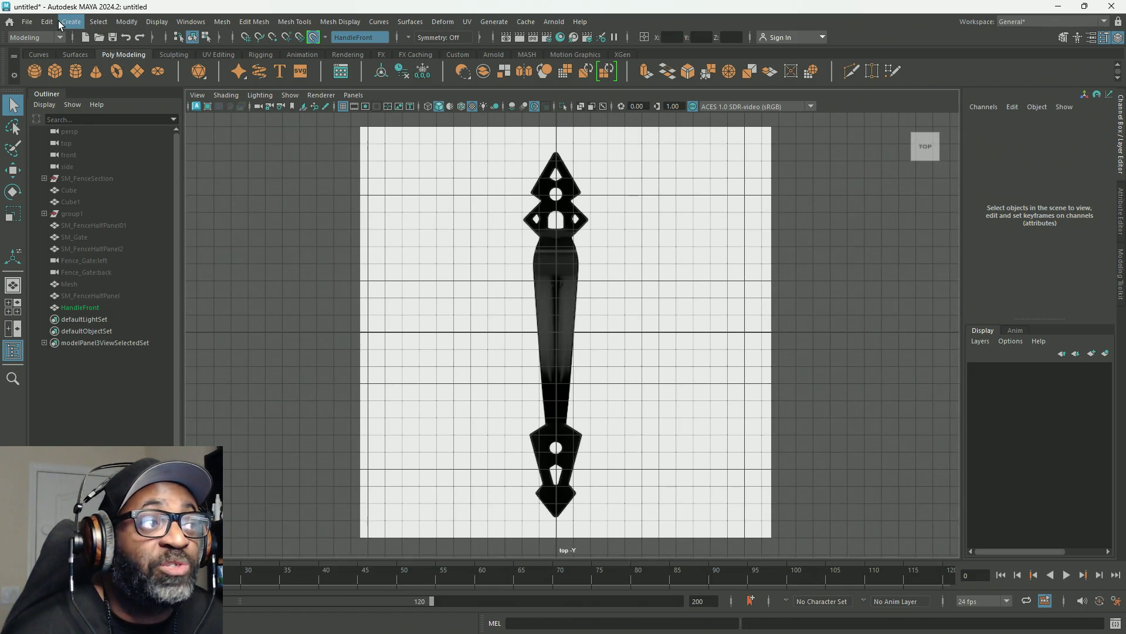
left_click(70, 21)
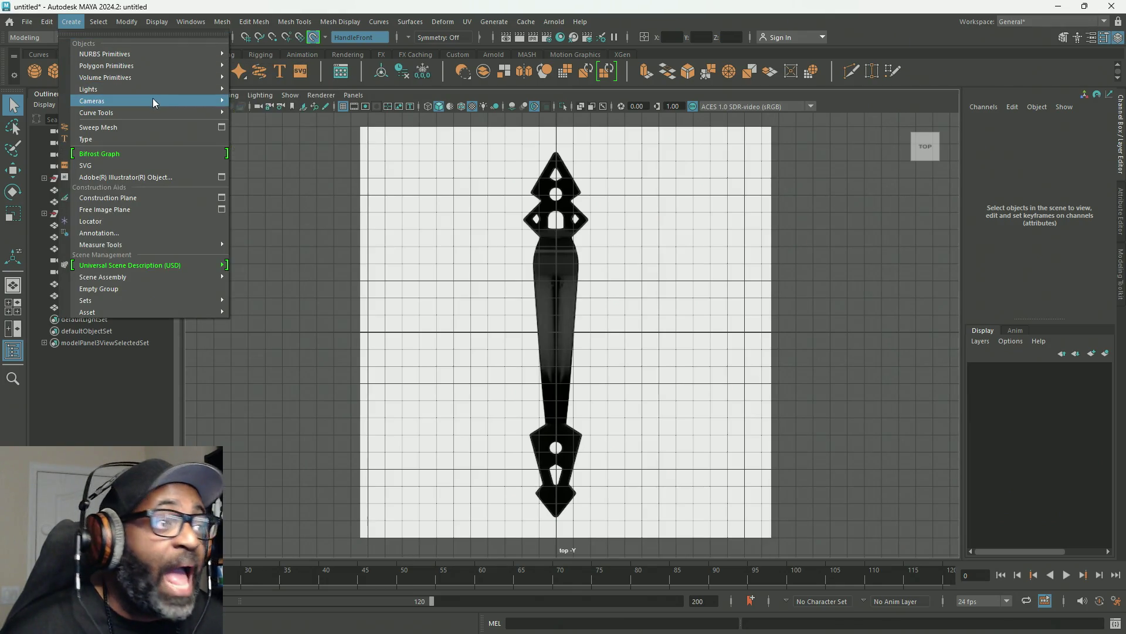
mouse_move(106, 114)
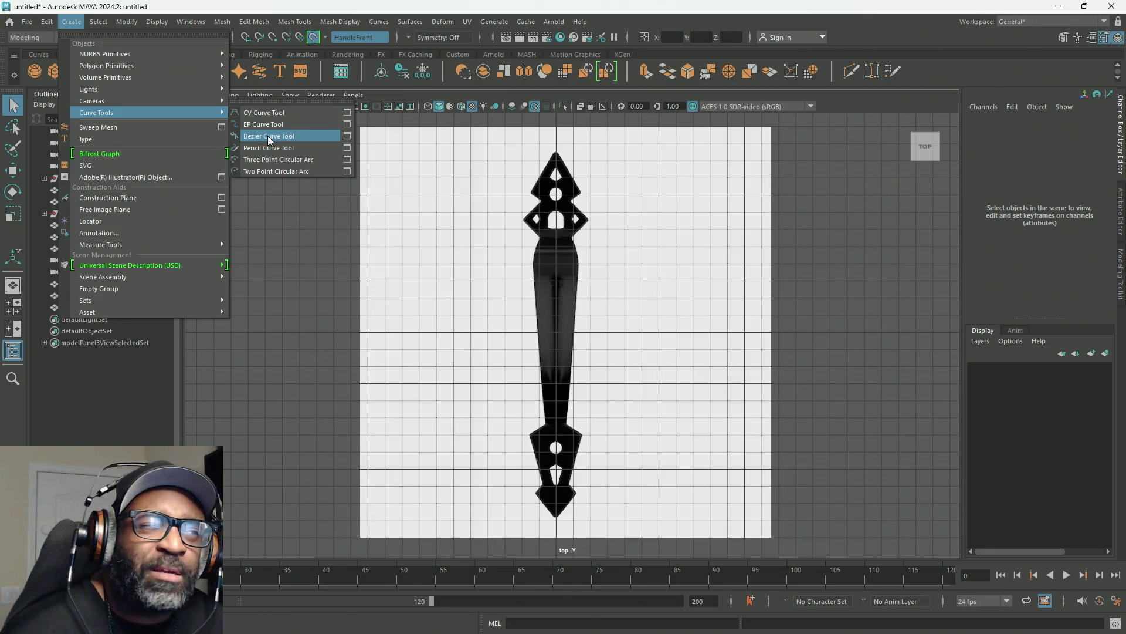
left_click(268, 136)
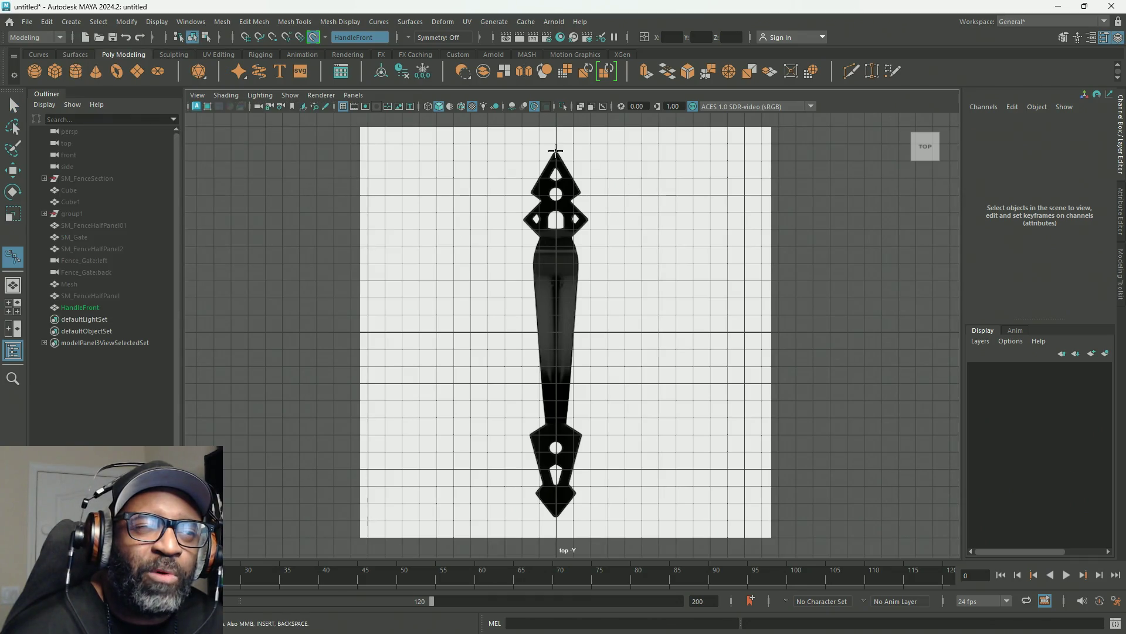
scroll(640, 185, "up", 3)
scroll(574, 194, "up", 2)
Zoom the top view onto the handle's pointed head and reselect HandleFront.
middle_click_drag(574, 194, 550, 329, "alt")
scroll(528, 213, "up", 2)
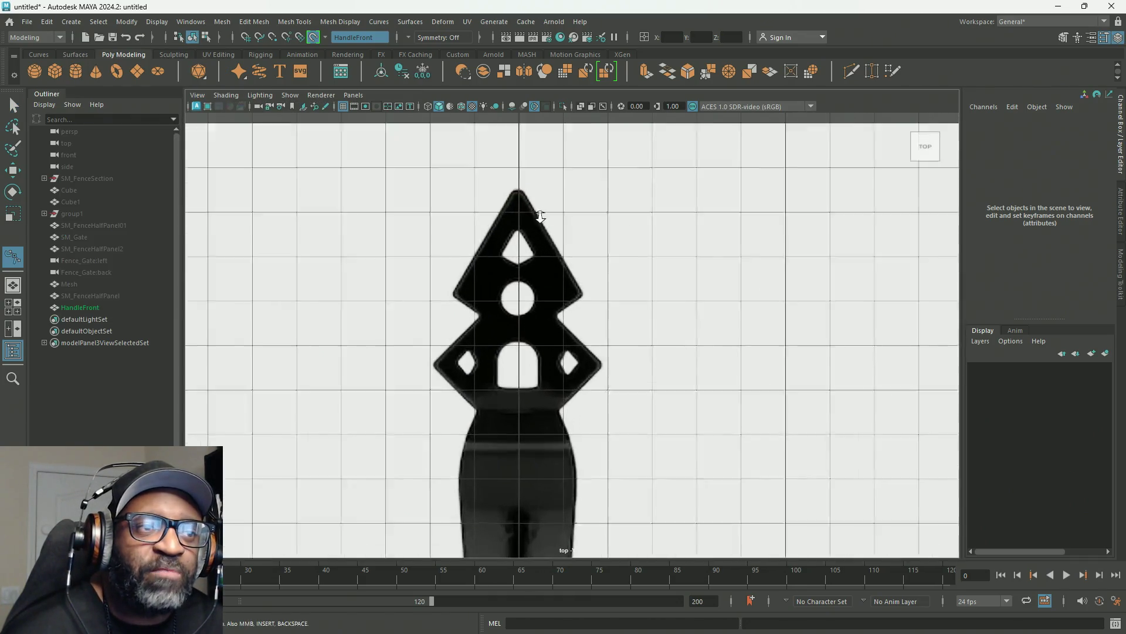
scroll(525, 181, "up", 3)
middle_click_drag(526, 182, 535, 207, "alt")
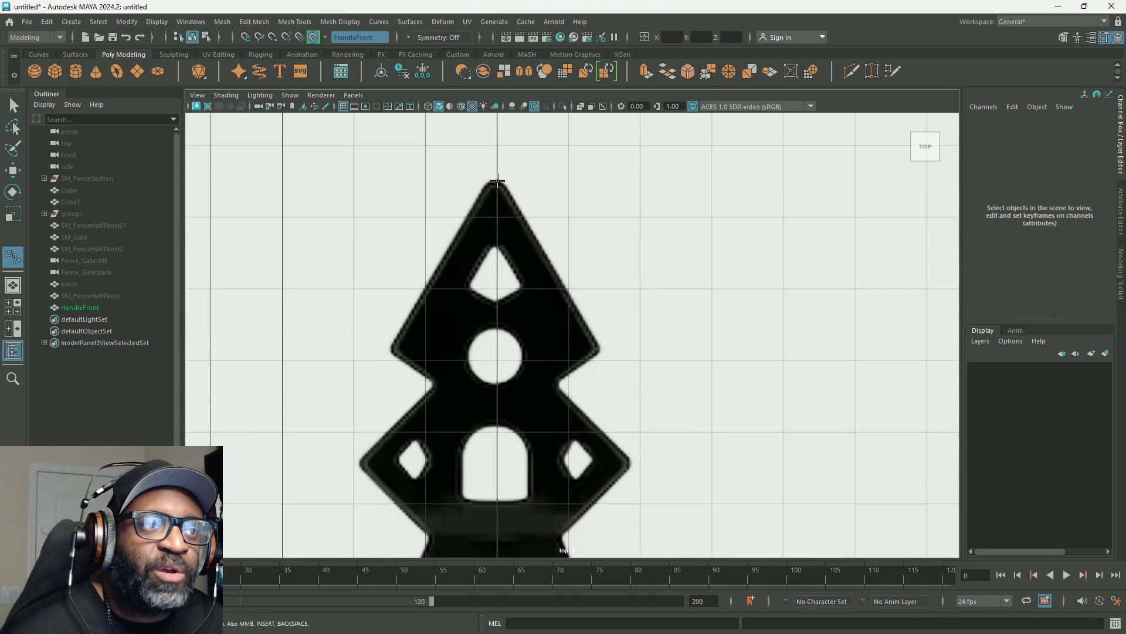
left_click(93, 307)
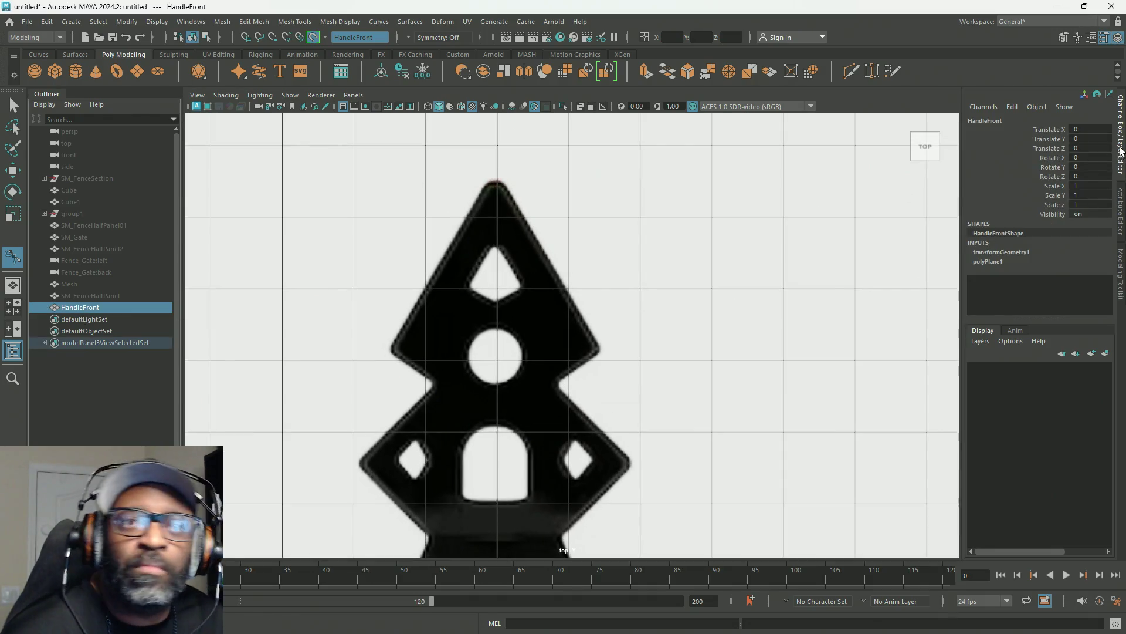
Nudge HandleFront along Translate X again and freeze its transforms a second time.
left_click(1047, 129)
middle_click_drag(630, 244, 606, 264)
right_click(1106, 172)
mouse_move(1004, 400)
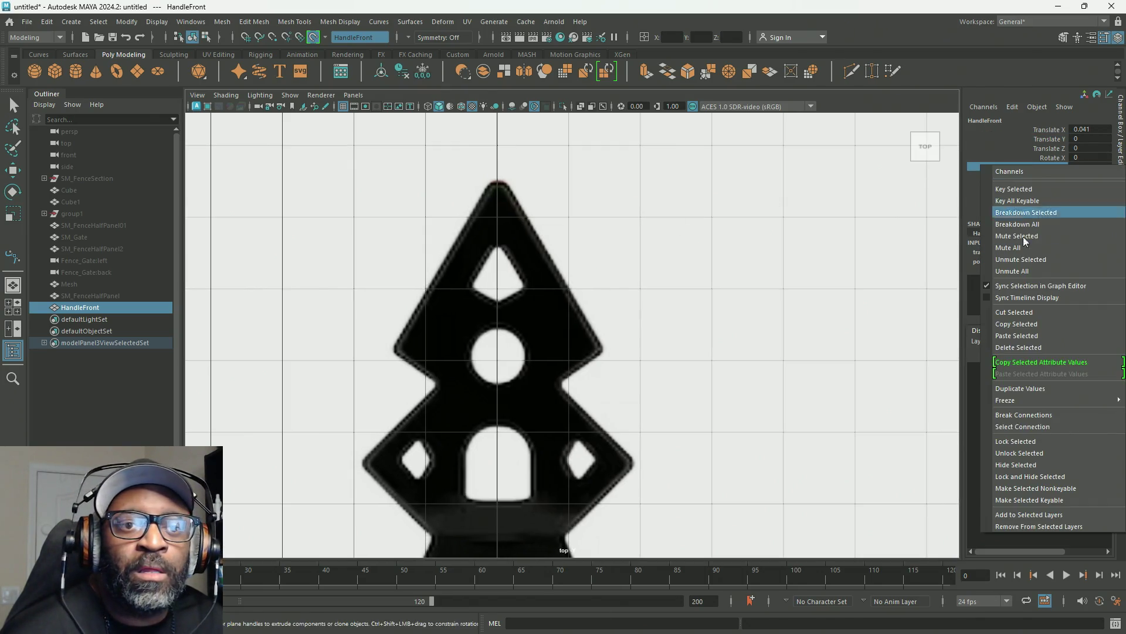
left_click(946, 436)
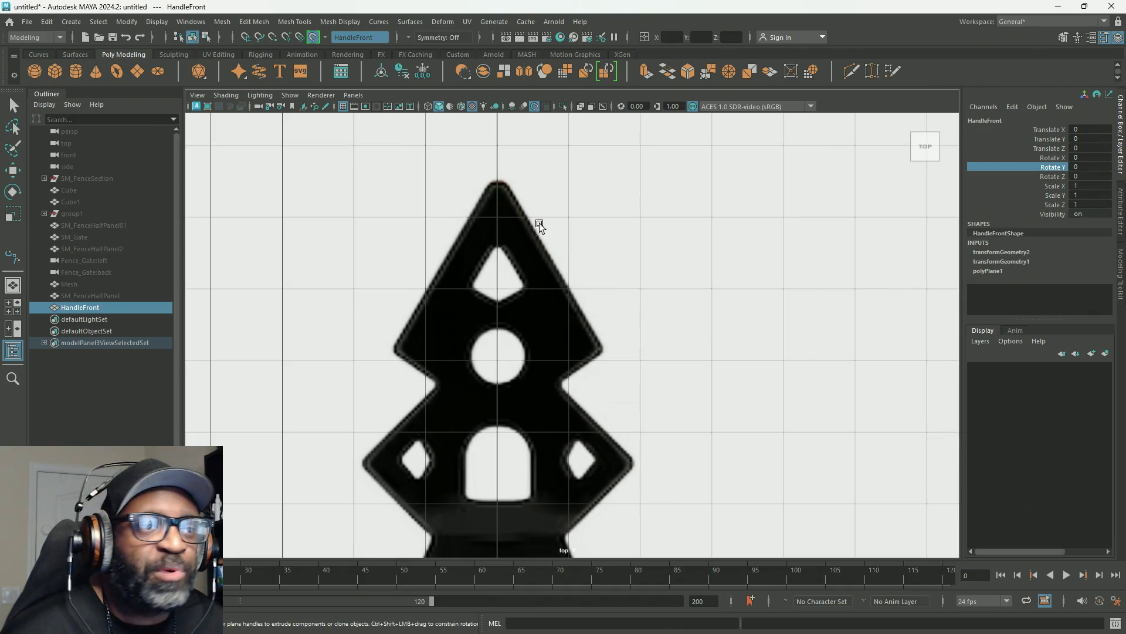
Deselect the plane and reactivate the Bezier Curve Tool for tracing.
key("y")
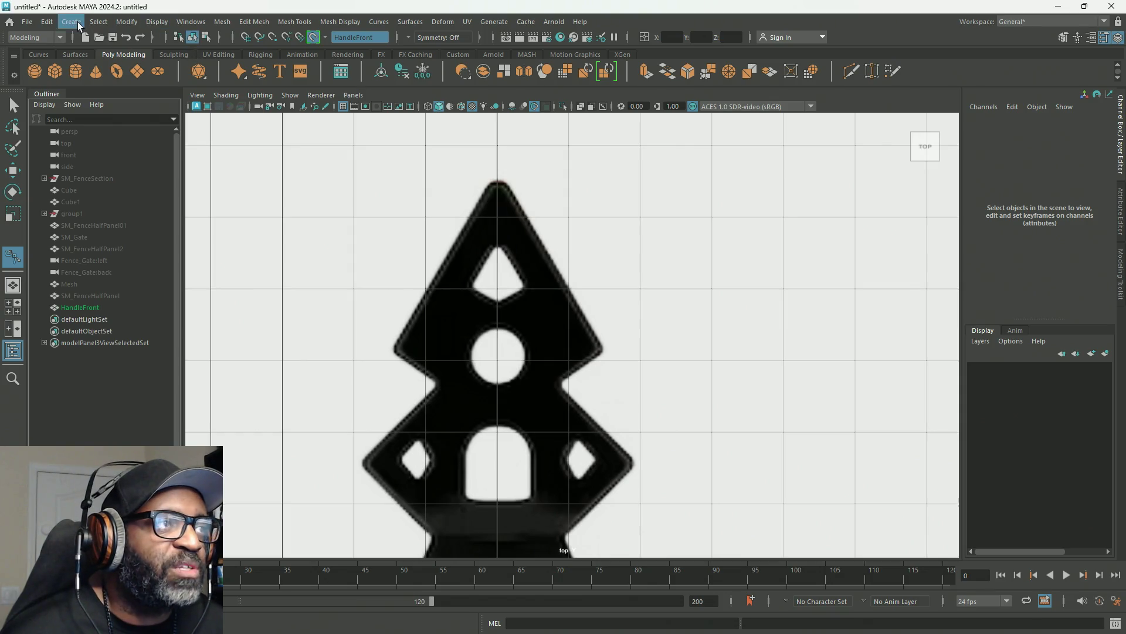
left_click(71, 21)
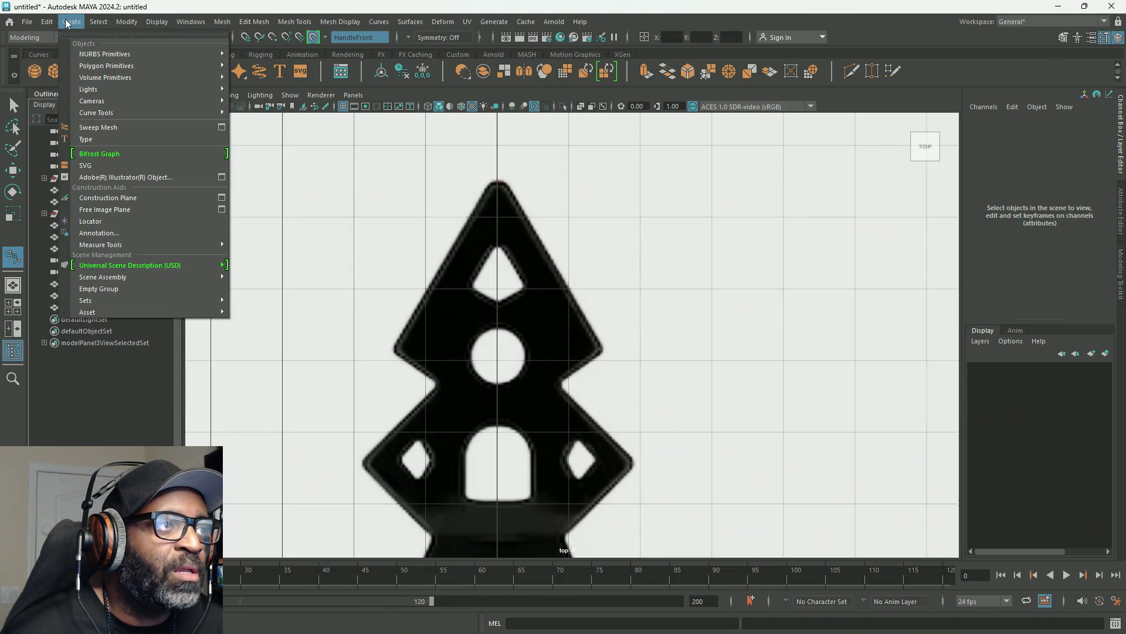
mouse_move(96, 112)
left_click(286, 139)
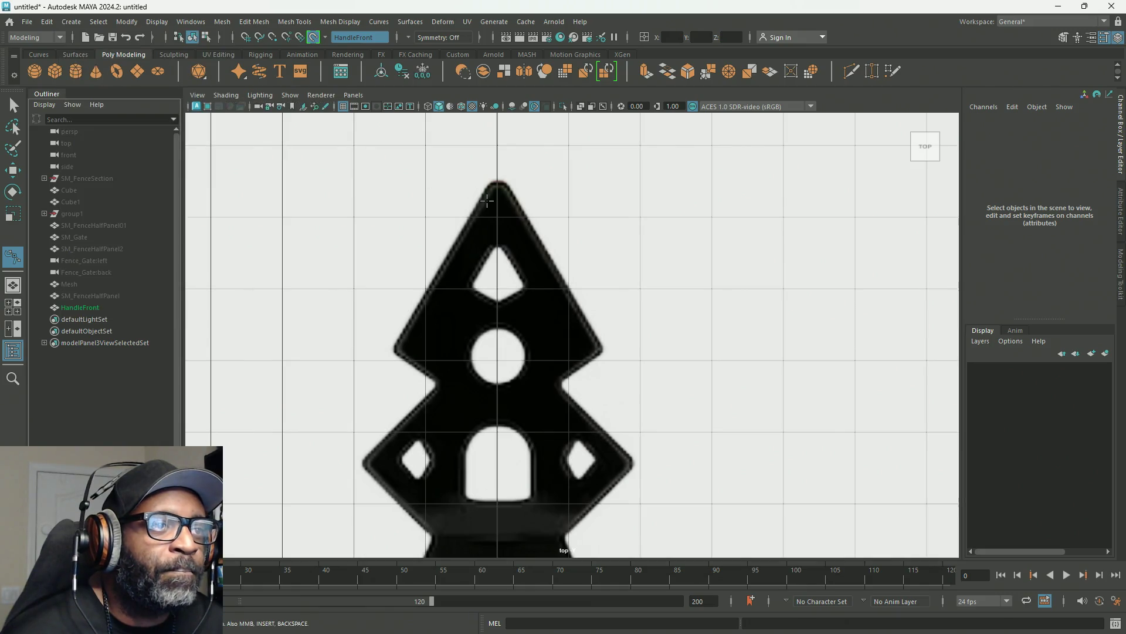
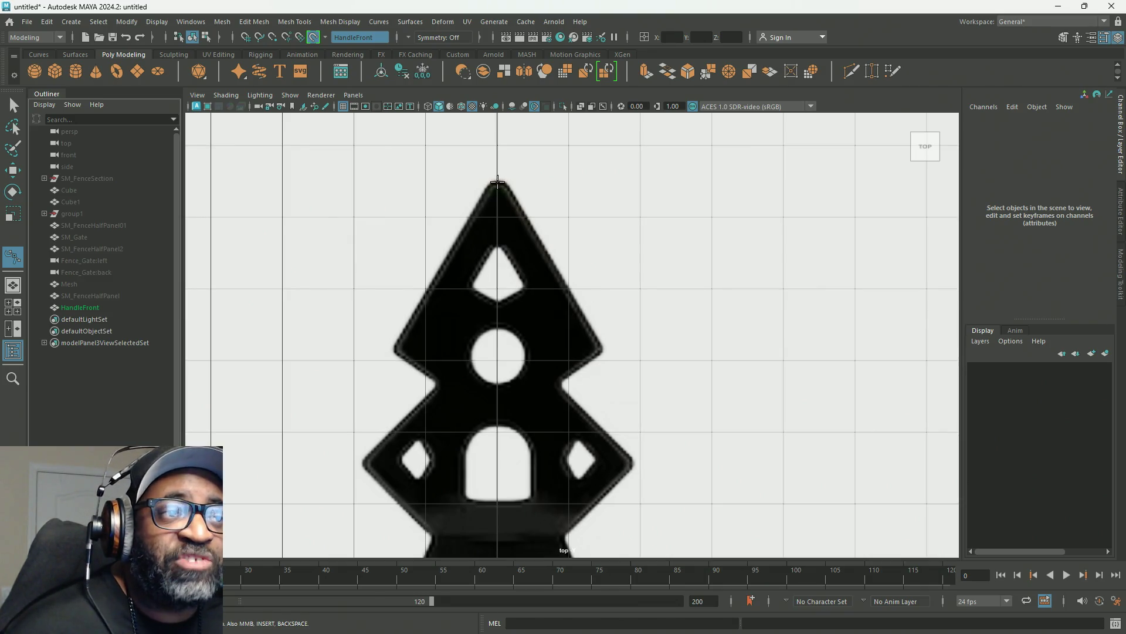
Place bezier points at the finial's top tip and the triangle's right corner, then undo back to the tip point.
left_click(497, 182)
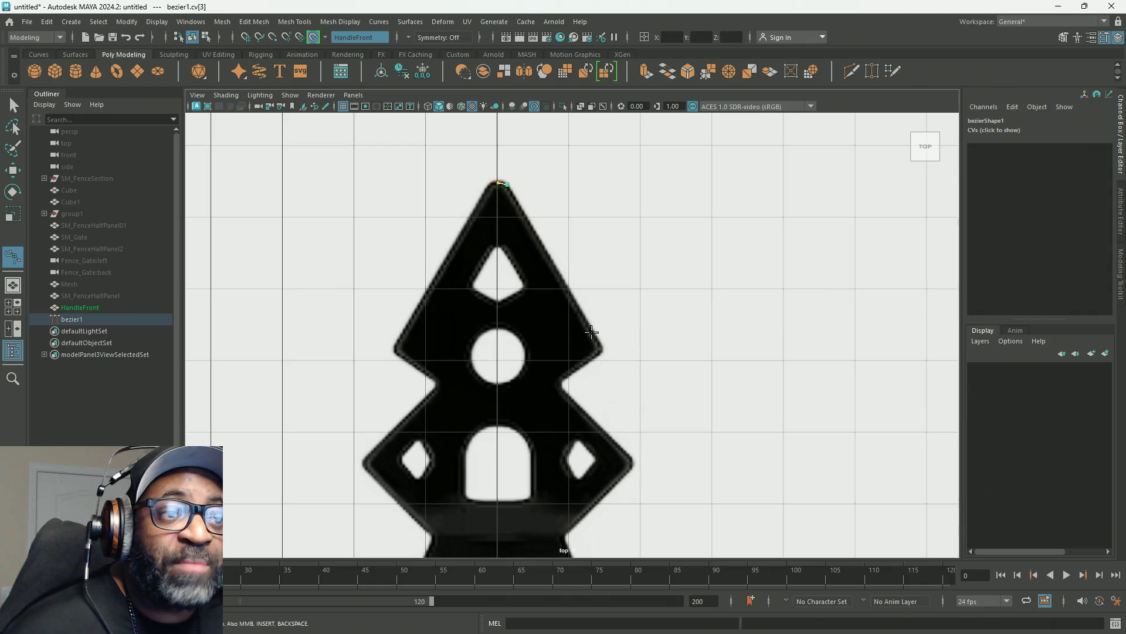
left_click(602, 347)
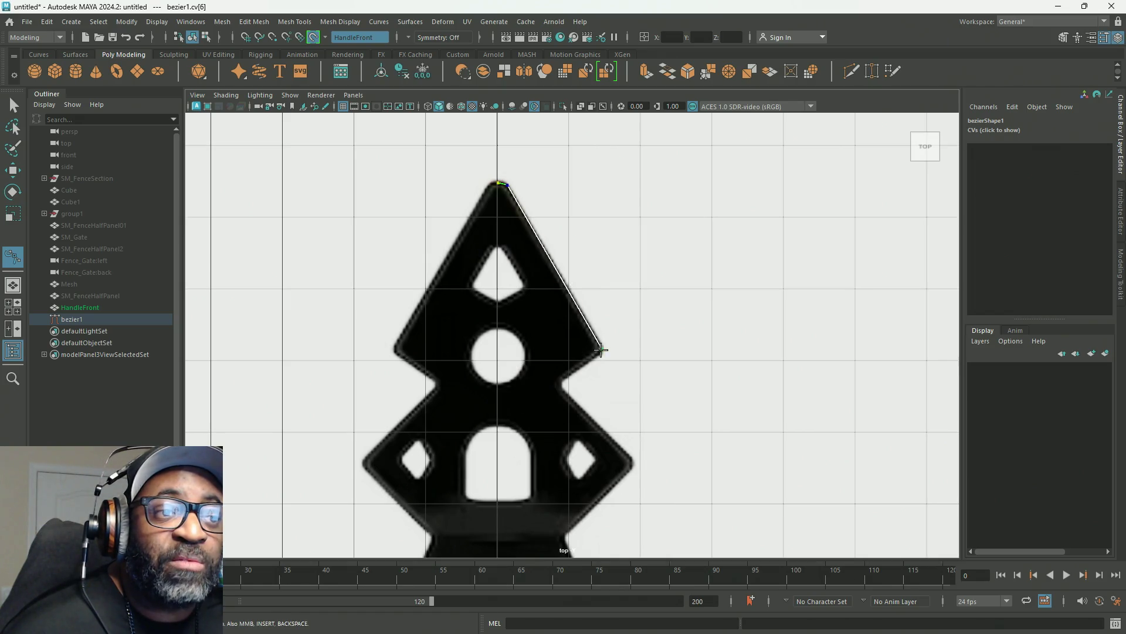
scroll(582, 394, "up", 1)
scroll(574, 400, "up", 2)
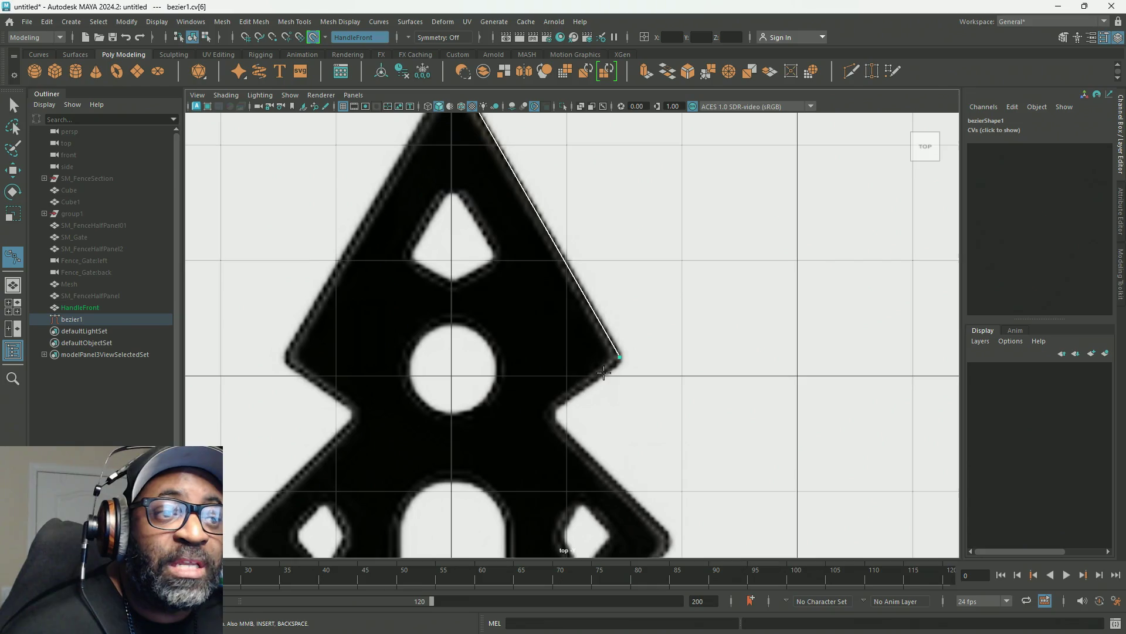
scroll(611, 315, "down", 3)
scroll(608, 312, "up", 1)
scroll(596, 327, "up", 1)
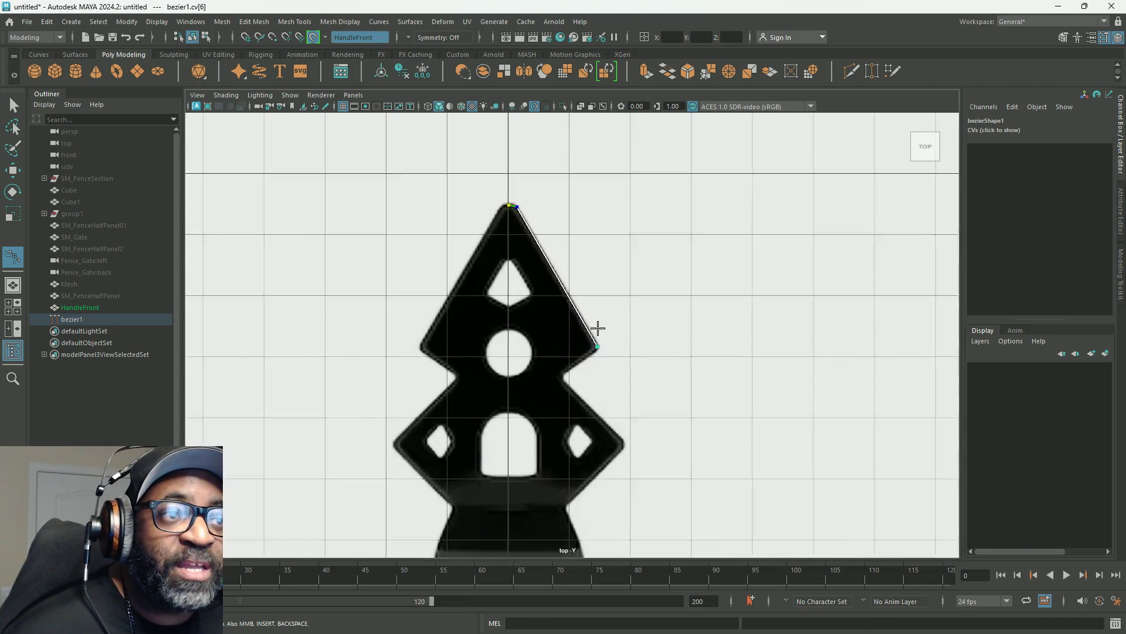
scroll(591, 382, "up", 1)
scroll(606, 370, "up", 2)
key("Return")
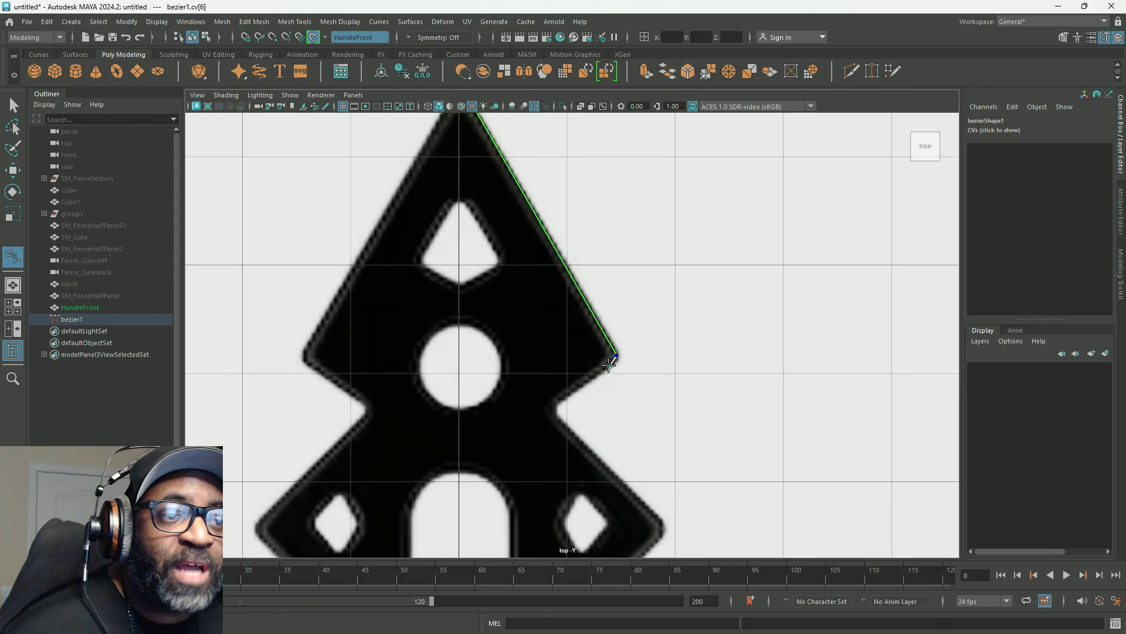
key("ctrl+z")
scroll(569, 181, "down", 5)
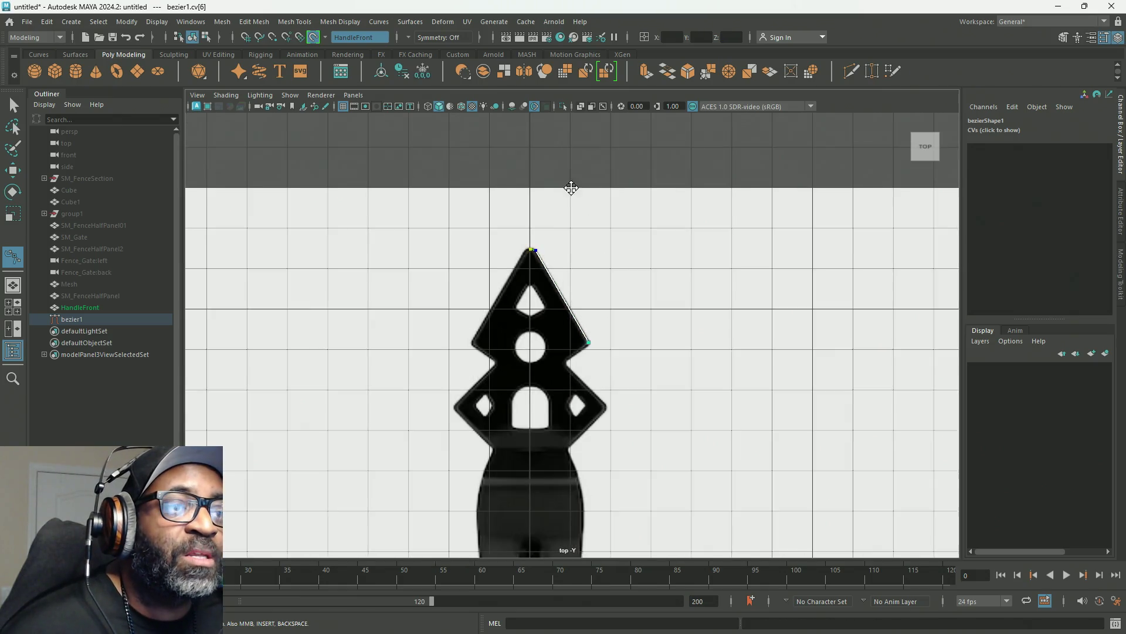
scroll(531, 261, "up", 1)
scroll(850, 396, "up", 4)
scroll(850, 397, "up", 2)
key("ctrl+z")
Draw a tangent-handled segment from the tip to the triangle's lower-right corner, finish it, and nudge the corner CV onto the outline.
left_click_drag(449, 155, 463, 166)
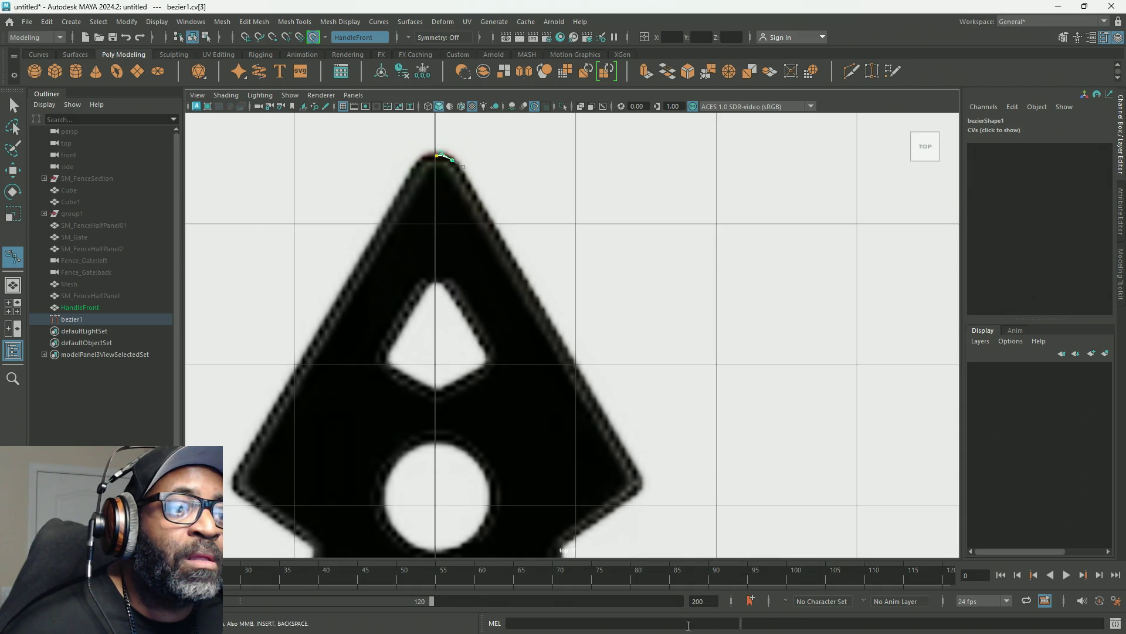
left_click(632, 465)
left_click_drag(636, 491, 620, 501)
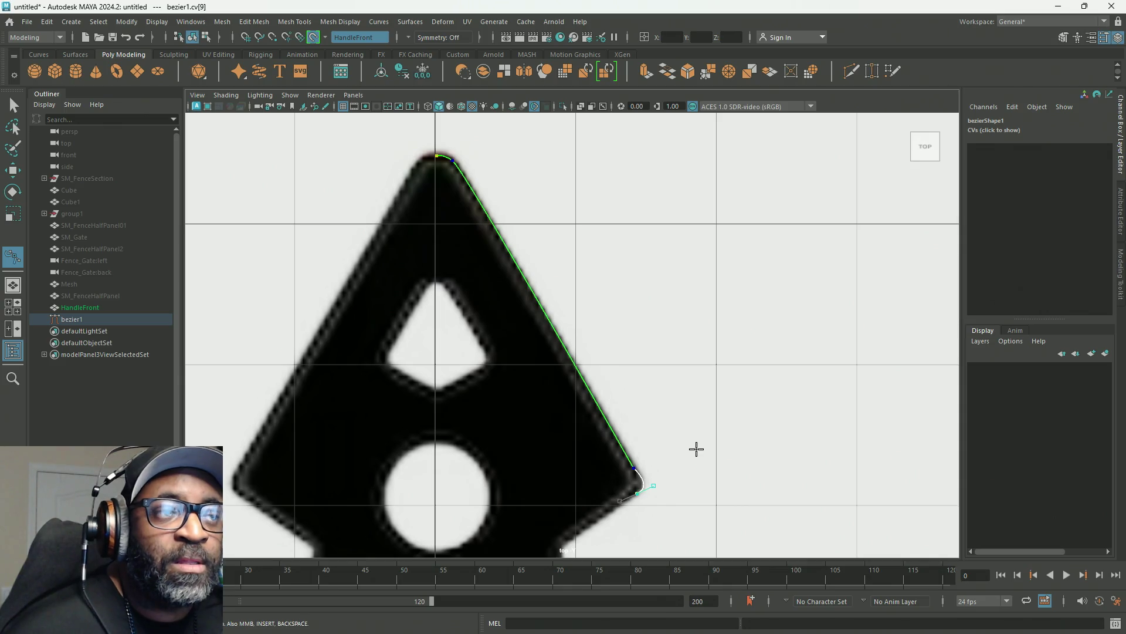
scroll(696, 448, "up", 2)
scroll(752, 354, "up", 2)
scroll(754, 352, "up", 2)
middle_click_drag(873, 537, 583, 389, "alt")
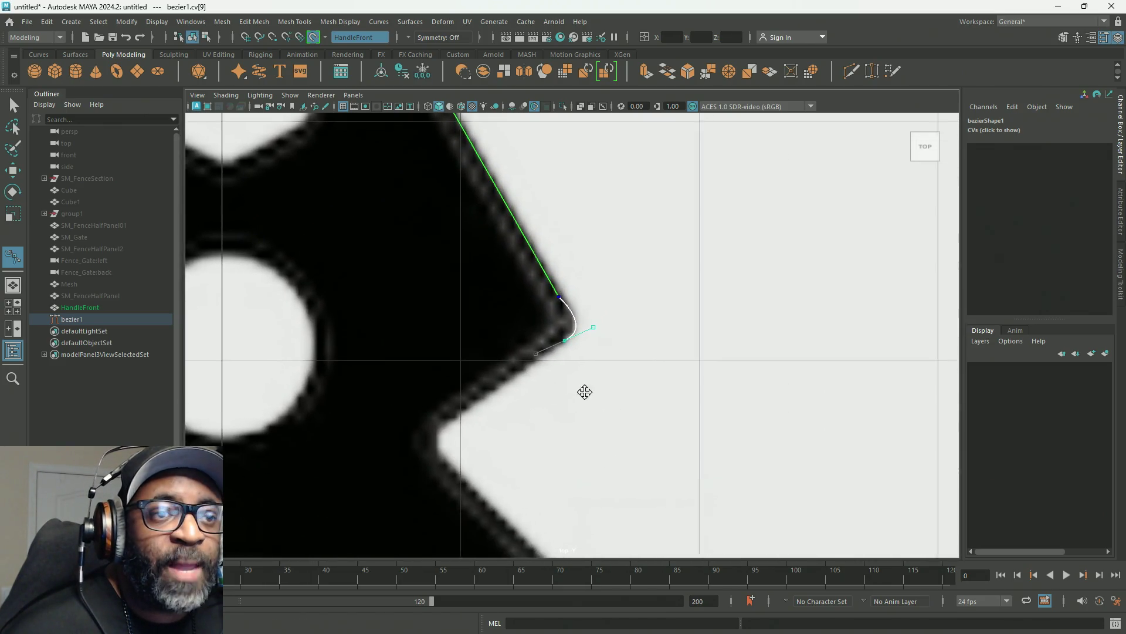
scroll(613, 365, "up", 1)
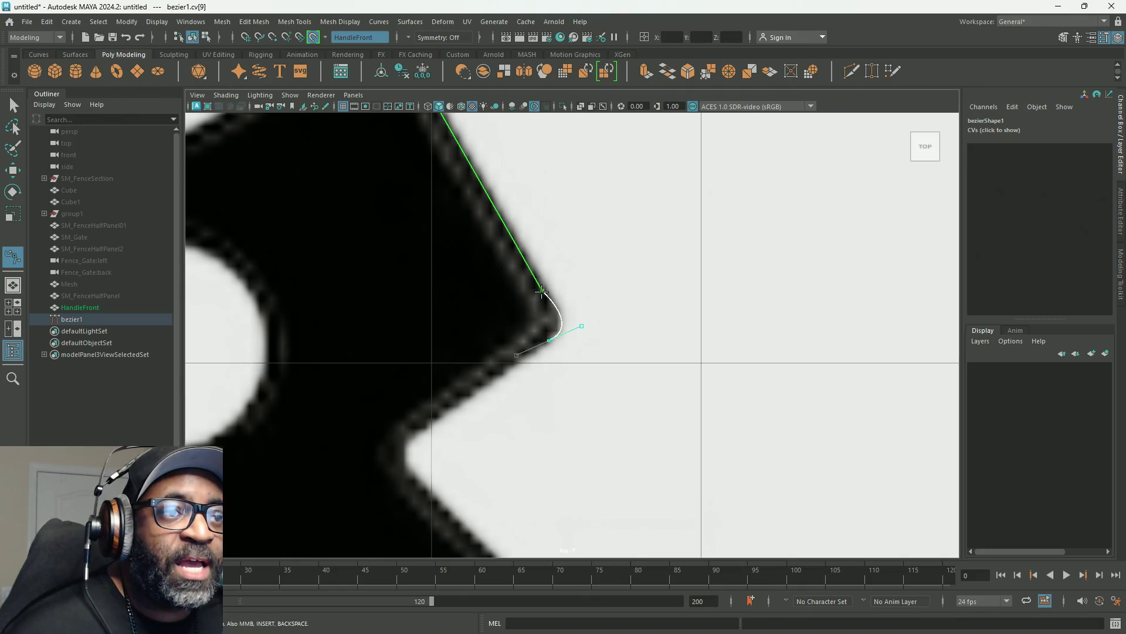
key("Return")
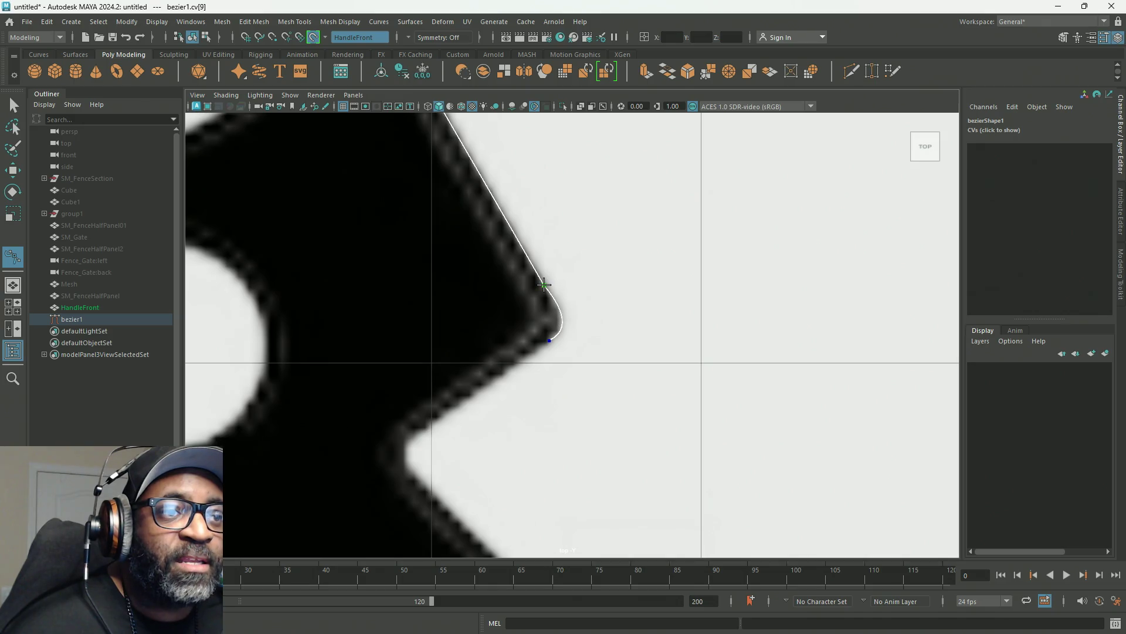
left_click(547, 340)
left_click_drag(547, 338, 542, 343)
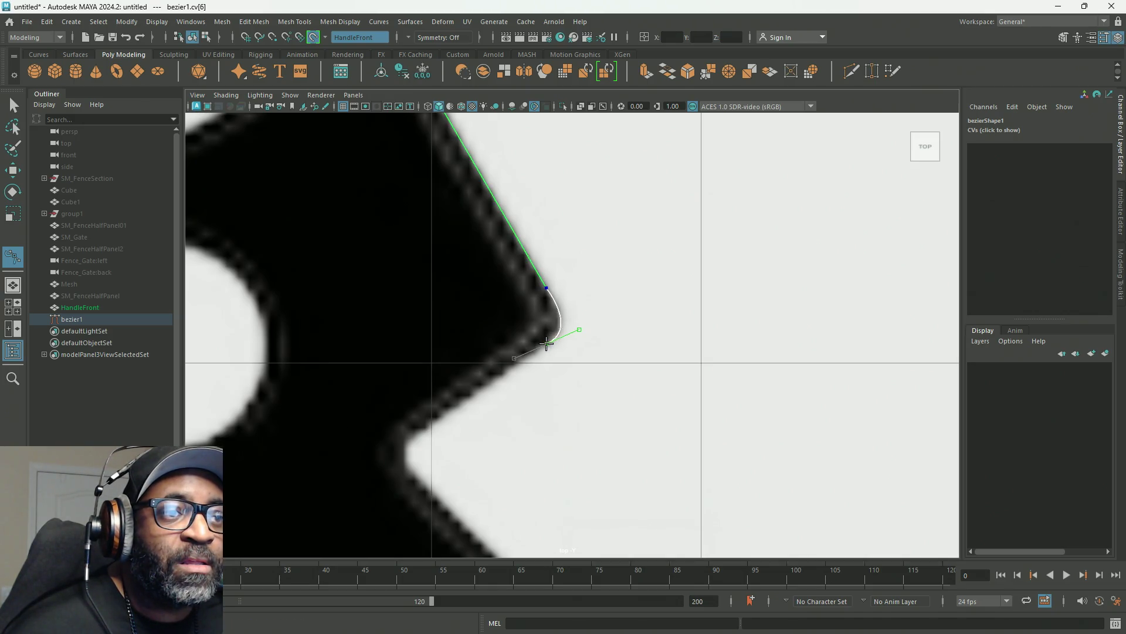
scroll(544, 353, "down", 5)
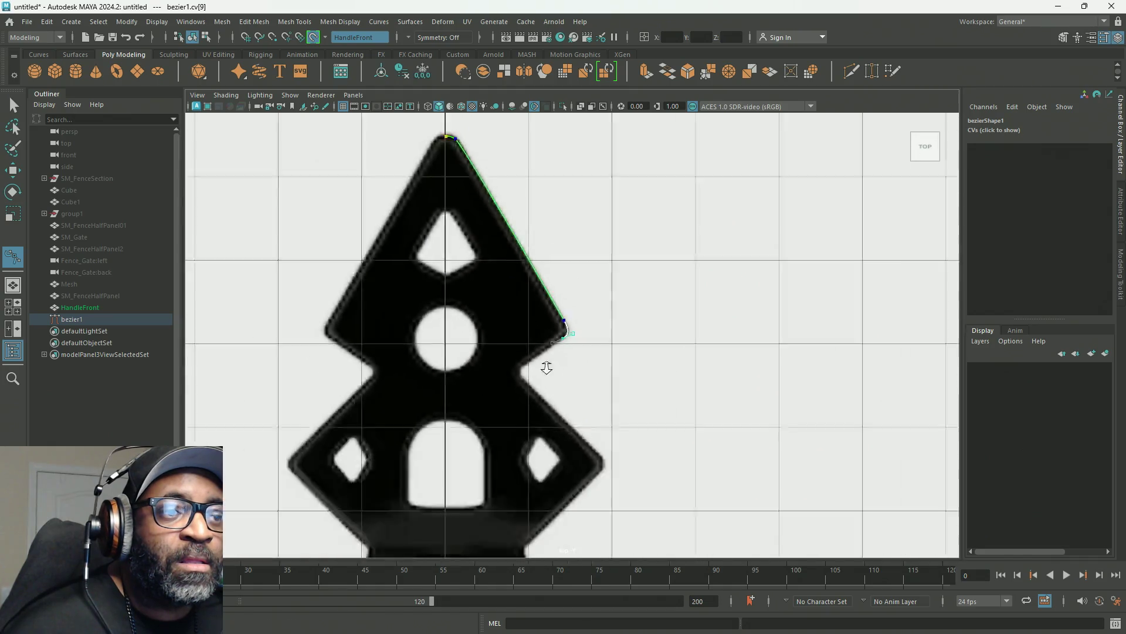
scroll(551, 375, "up", 4)
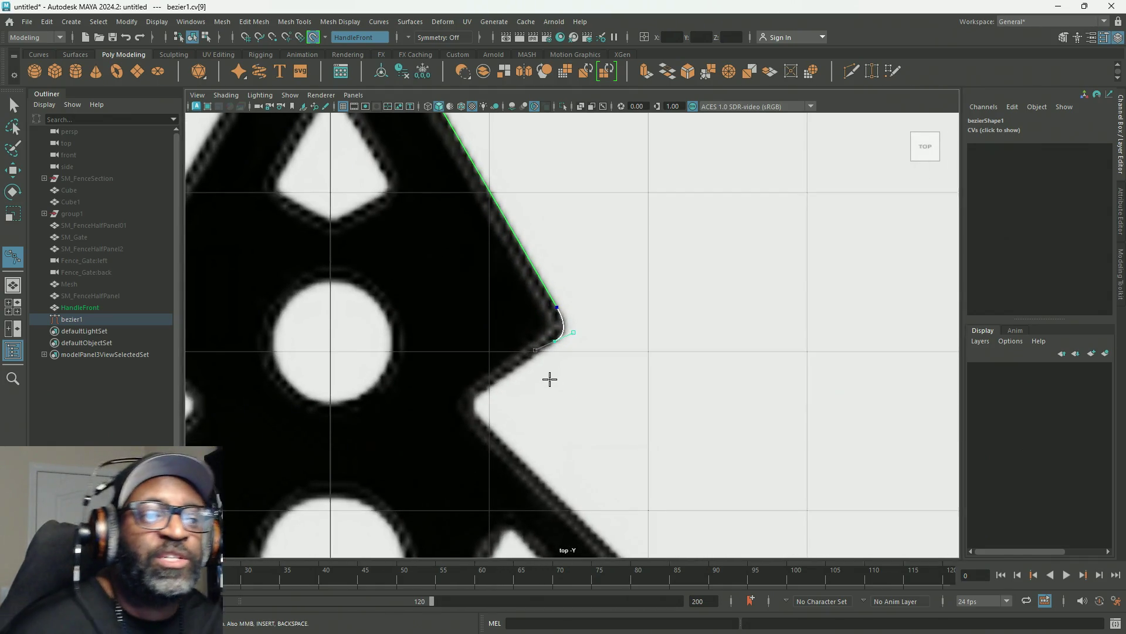
Add a point at the notch's inner corner and refine the triangle-corner tangents so the bend stays smooth.
left_click(476, 391)
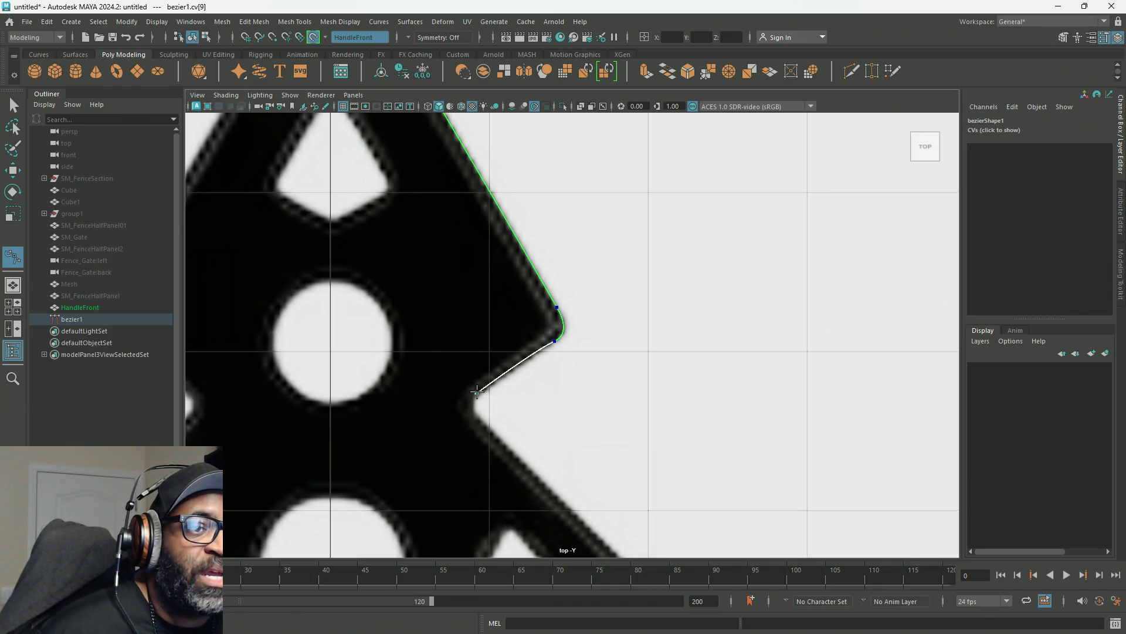
scroll(555, 370, "up", 3)
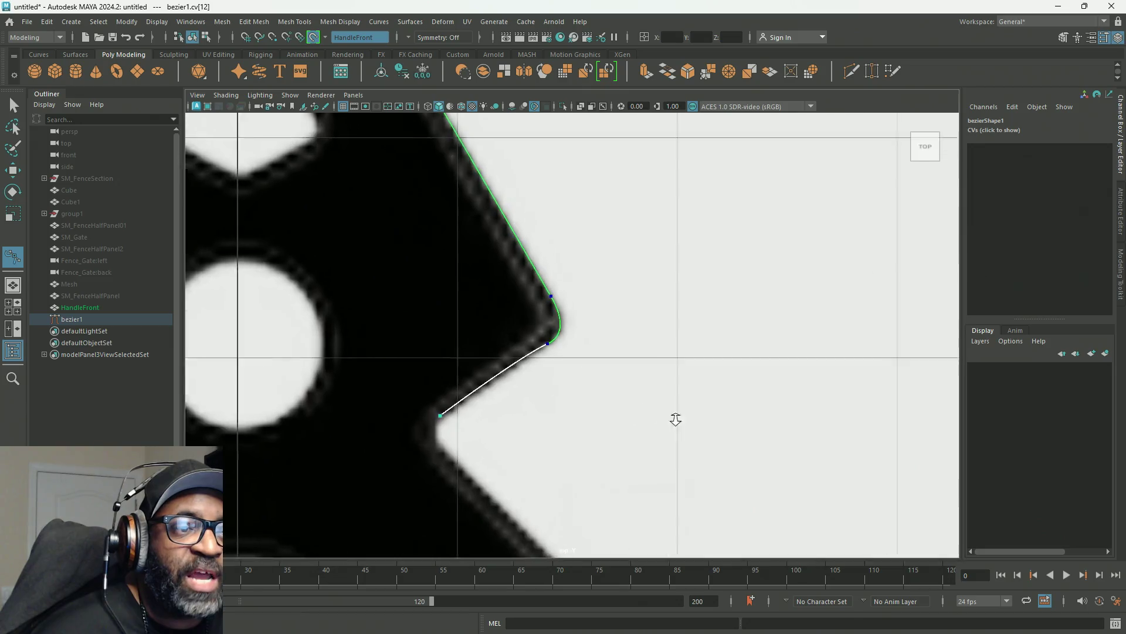
left_click(544, 347)
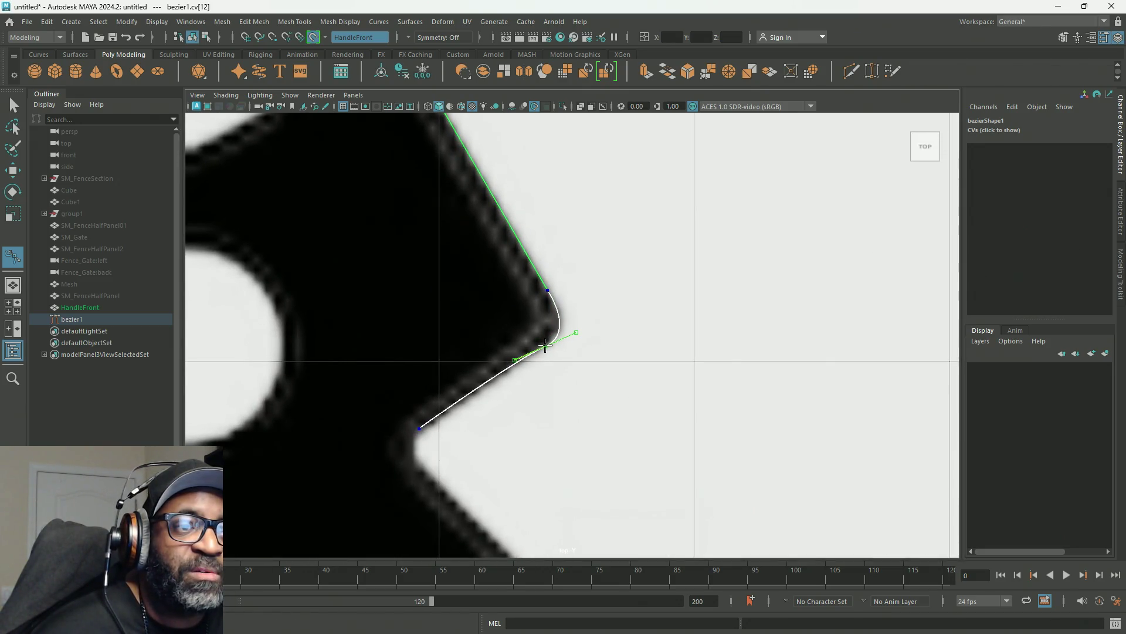
left_click(523, 358)
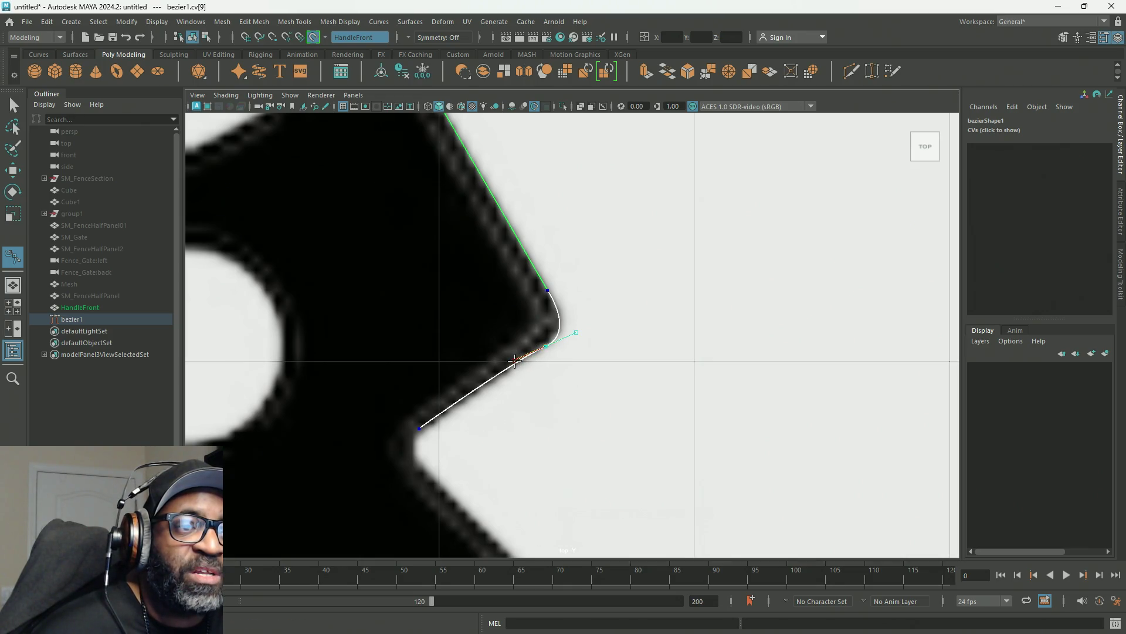
left_click_drag(520, 364, 519, 364)
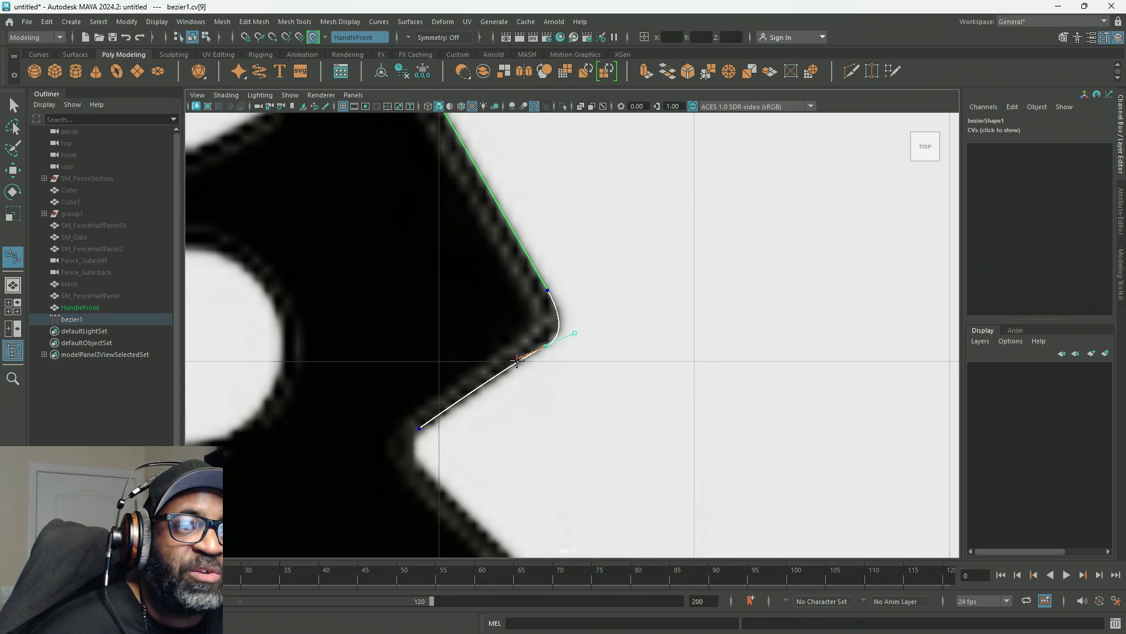
left_click_drag(520, 359, 520, 363)
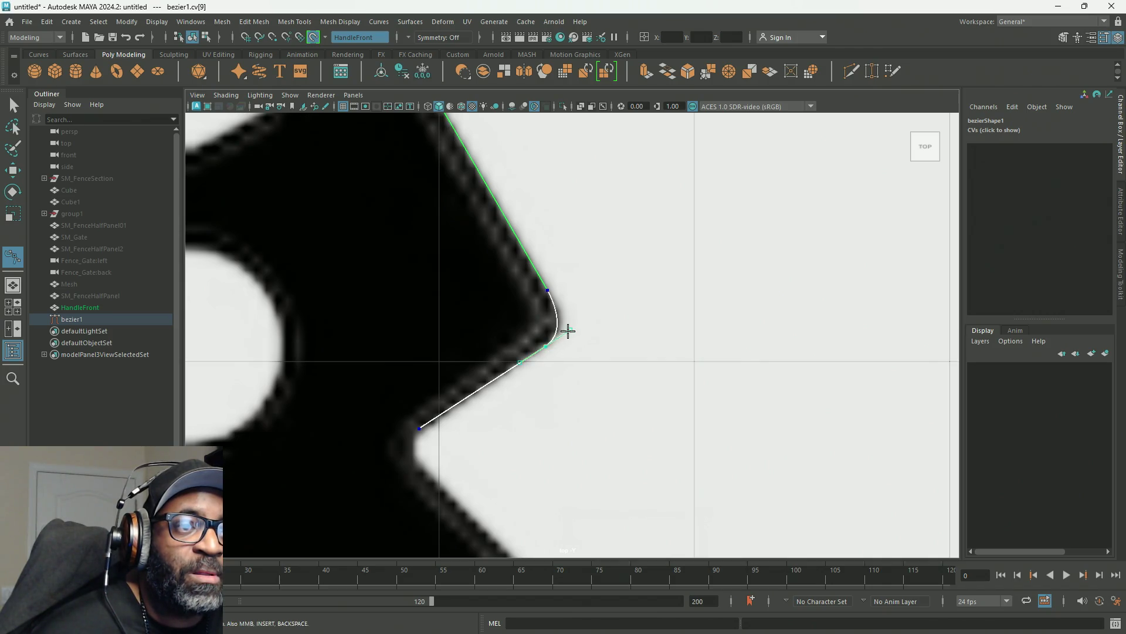
left_click_drag(568, 329, 574, 326)
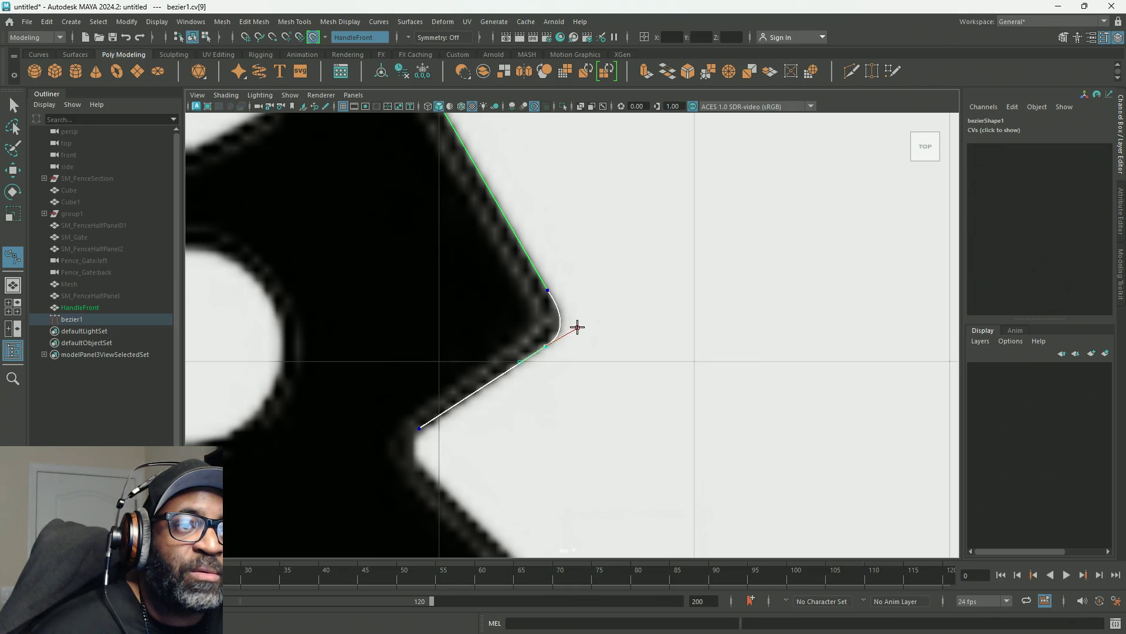
left_click_drag(578, 327, 578, 328)
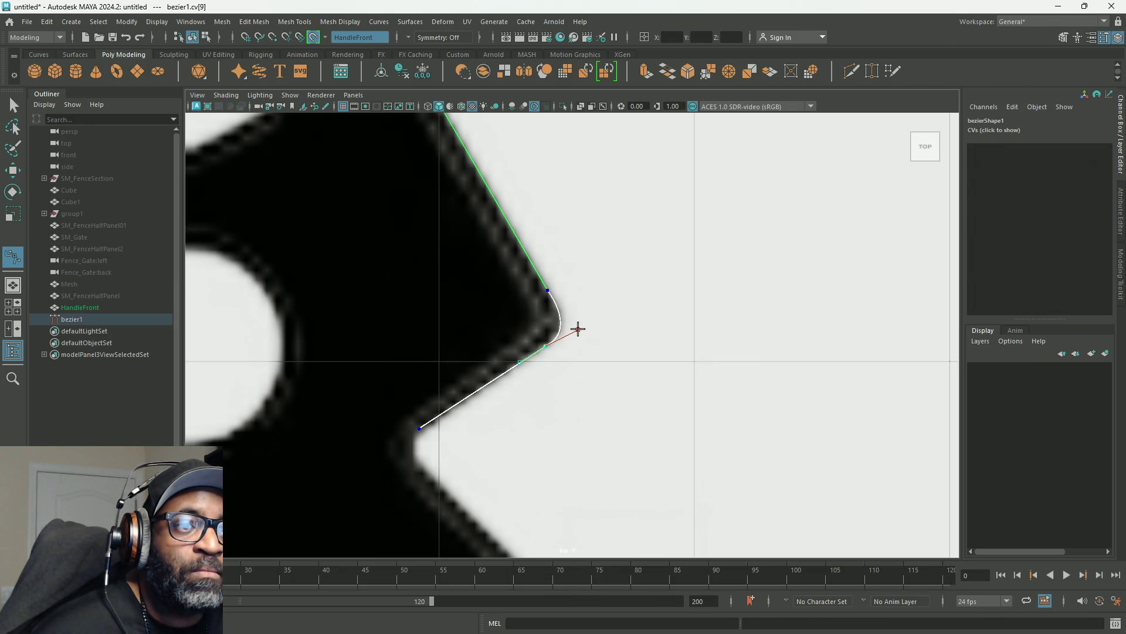
Continue from the notch point with a smooth bending anchor and fit the notch bend onto the outline.
middle_click_drag(556, 396, 699, 277, "alt")
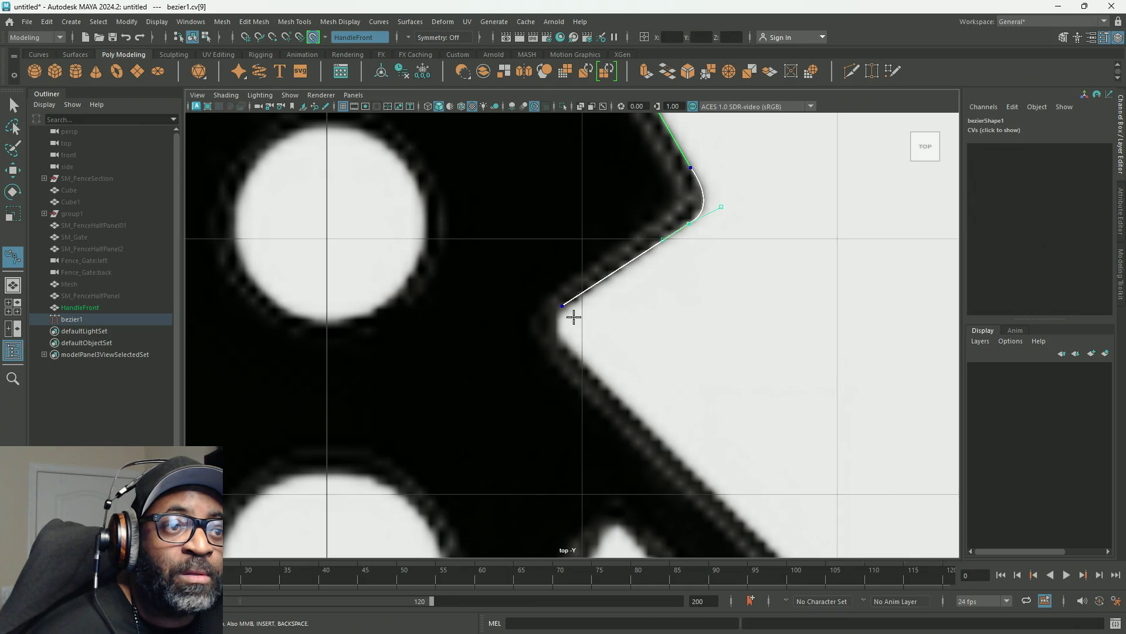
left_click(563, 305)
mouse_move(574, 360)
left_mouse_down()
mouse_move(610, 373)
mouse_move(619, 394)
left_mouse_up()
left_click_drag(577, 362, 580, 359)
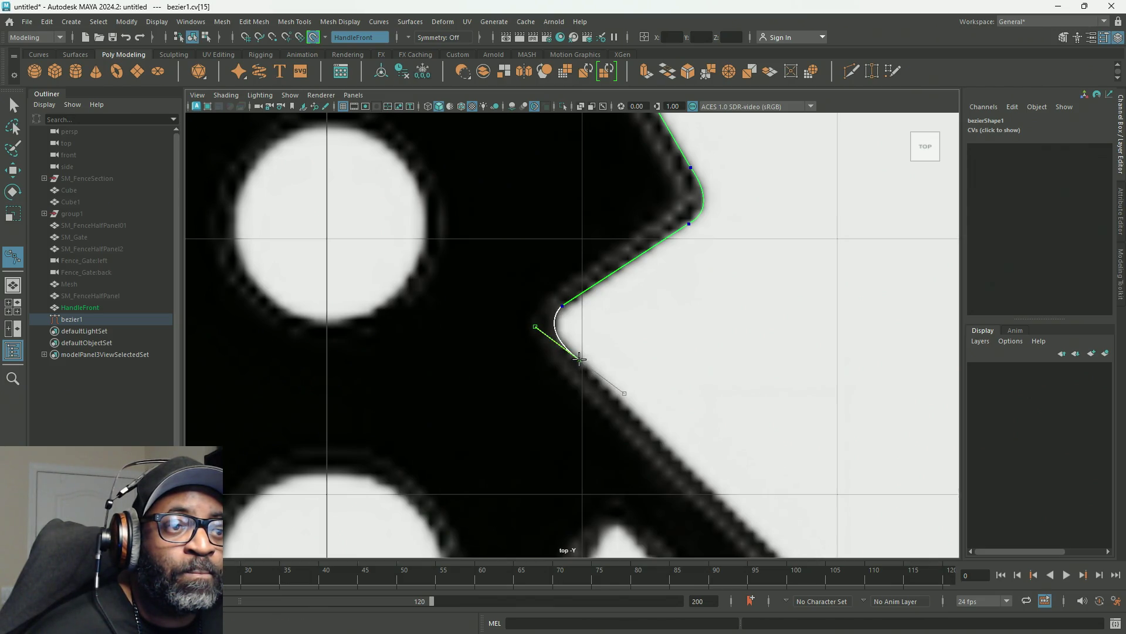
left_click_drag(535, 327, 535, 335)
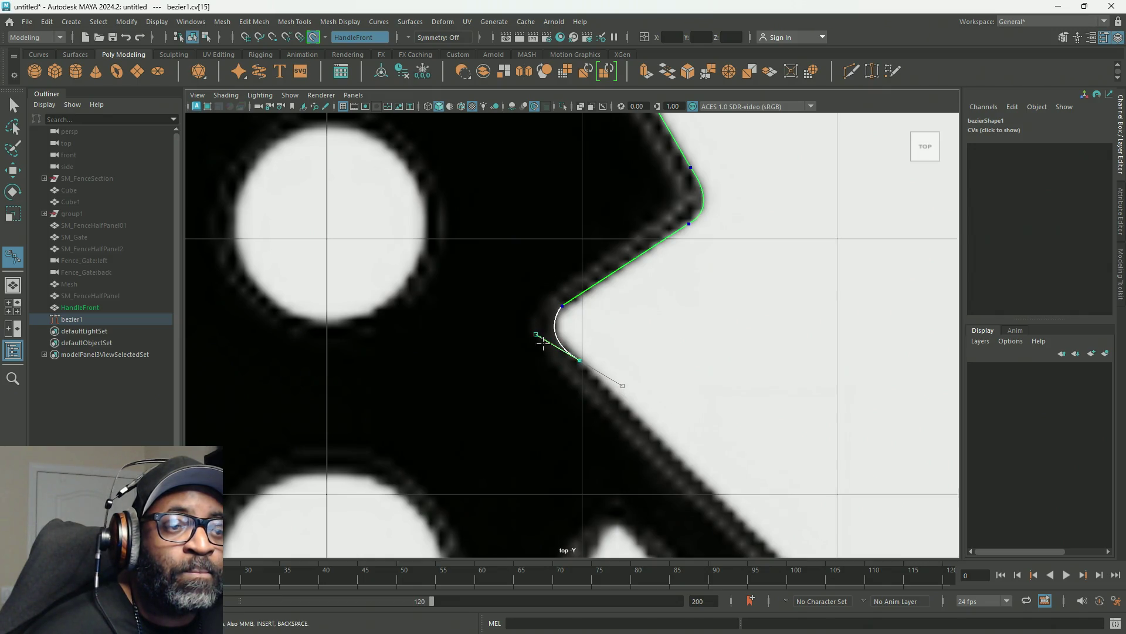
scroll(666, 438, "down", 1)
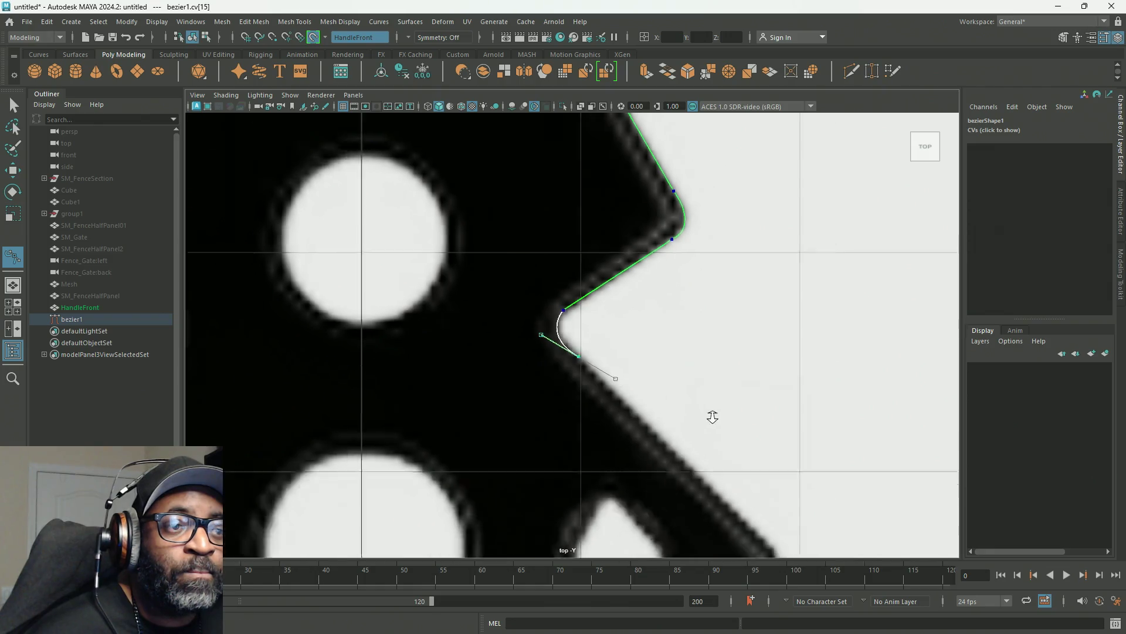
scroll(704, 414, "down", 3)
scroll(651, 390, "up", 2)
scroll(616, 370, "up", 1)
scroll(608, 360, "up", 2)
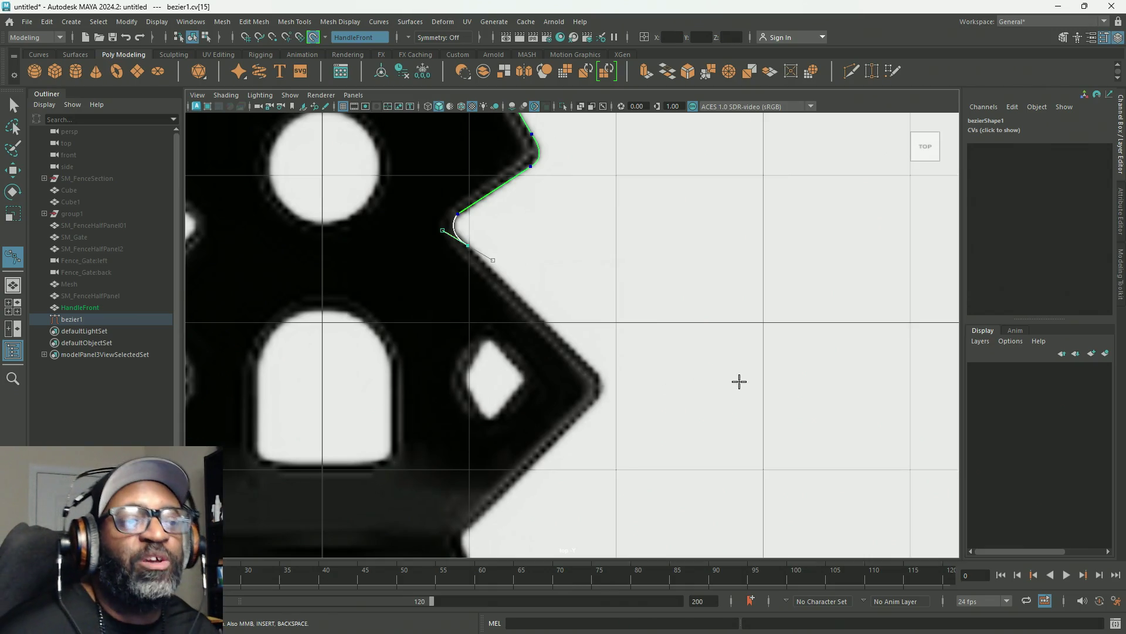
scroll(705, 378, "down", 3)
scroll(682, 334, "down", 1)
scroll(684, 396, "down", 1)
scroll(685, 352, "down", 1)
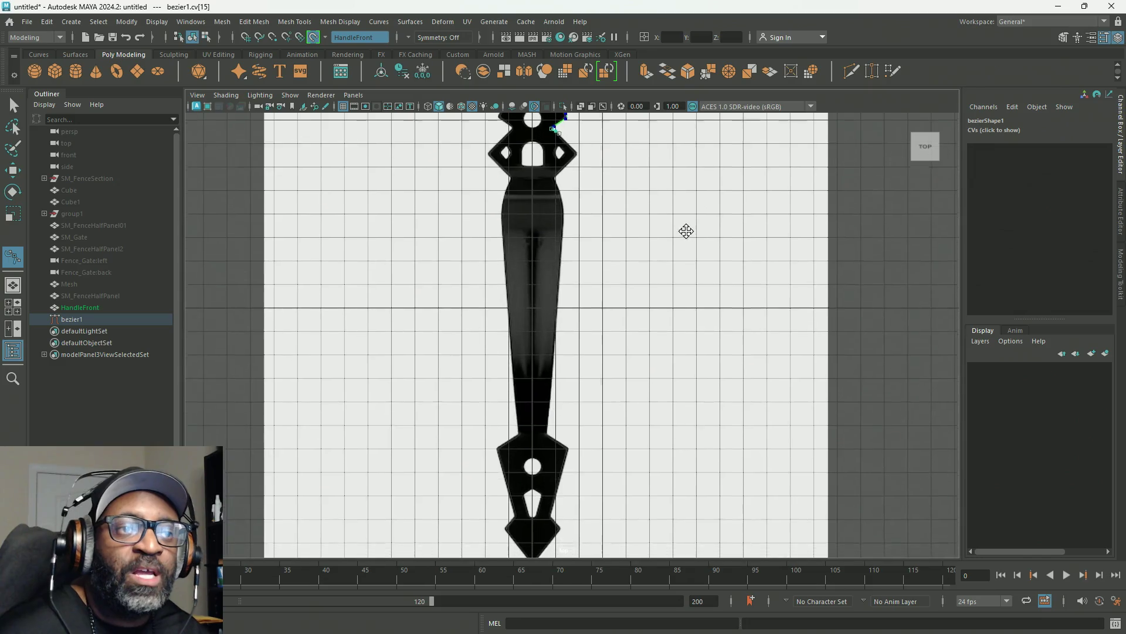
scroll(664, 255, "down", 2)
scroll(629, 264, "down", 2)
scroll(604, 254, "down", 1)
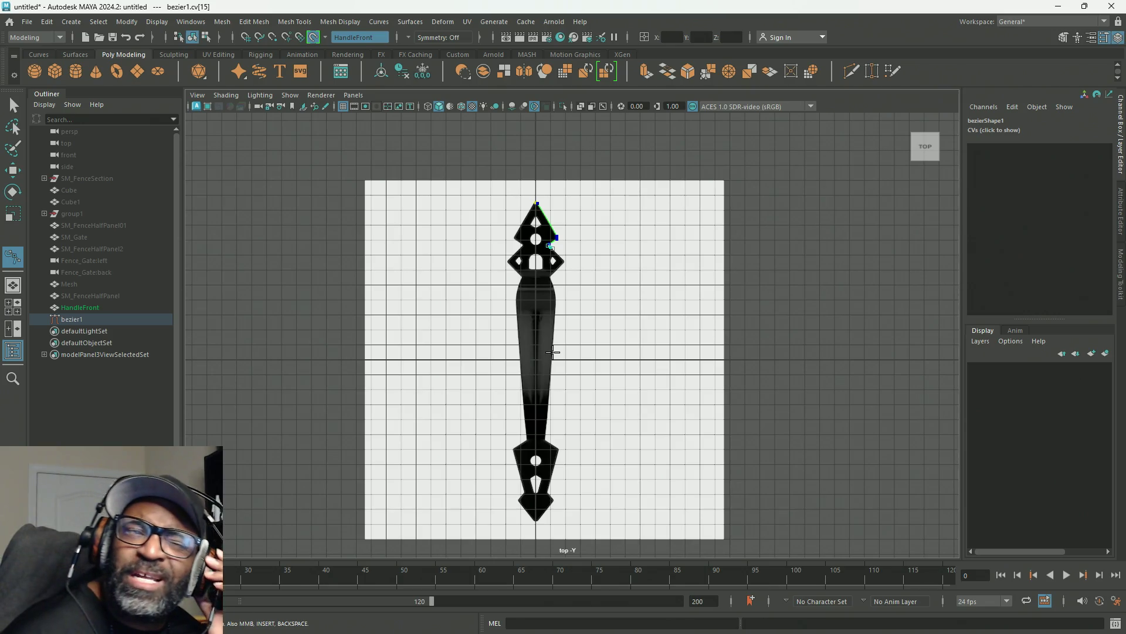
End the bezier curve so bezier1 becomes a completed curve object.
key("w")
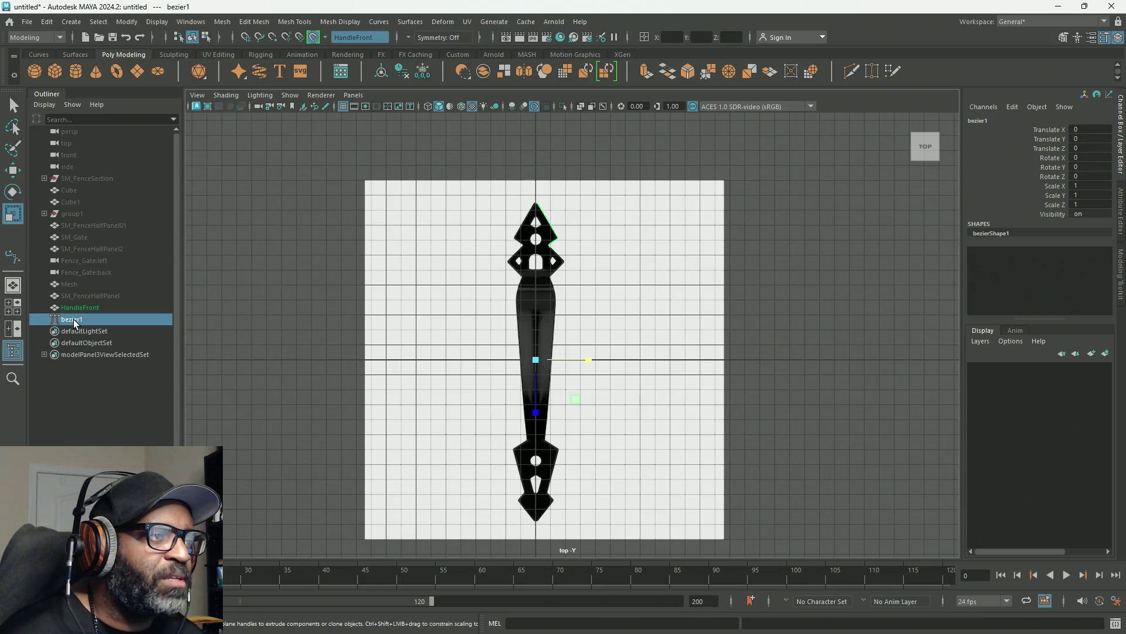
Reactivate the Bezier Curve tool, undo away bezier1, and frame the view on the finial's pointed top.
left_click(14, 256)
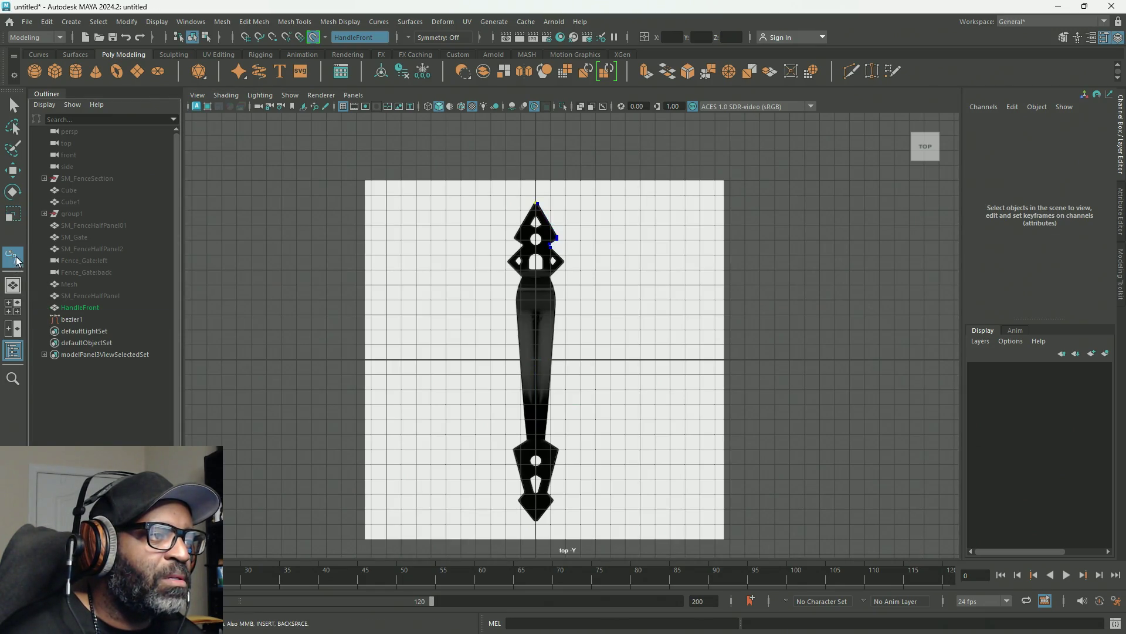
mouse_move(593, 302)
right_mouse_down("alt")
mouse_move(698, 373)
mouse_move(680, 312)
right_mouse_up("alt")
scroll(573, 232, "up", 2)
scroll(583, 252, "down", 2)
scroll(621, 276, "up", 2)
key("ctrl+z")
key("ctrl+z")
key("ctrl+z")
key("ctrl+z")
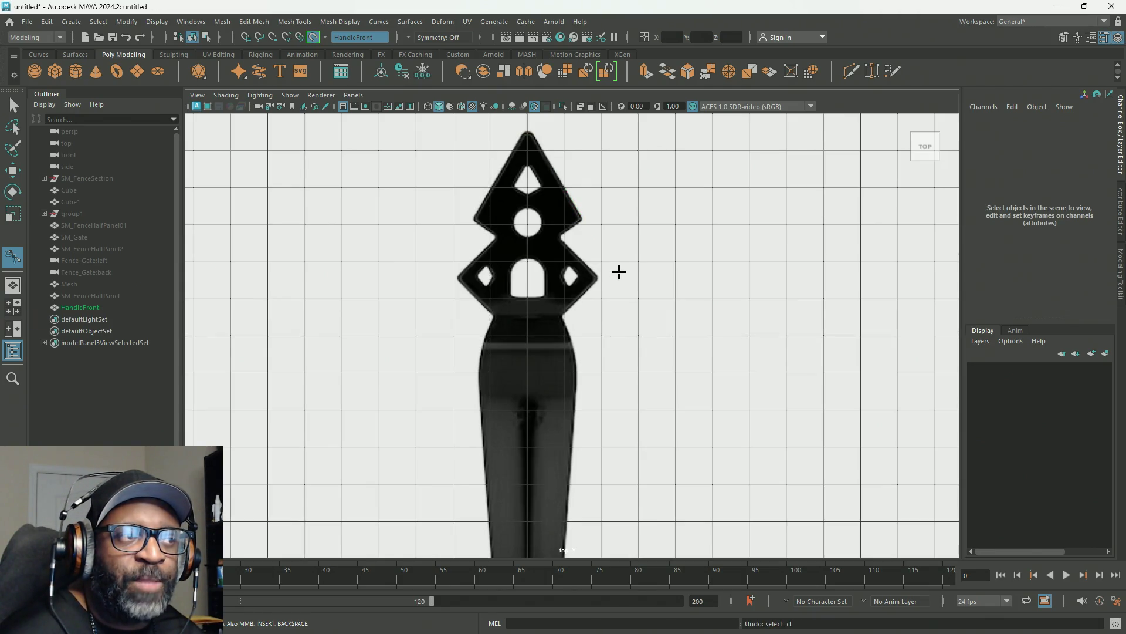
mouse_move(613, 196)
middle_mouse_down("alt")
mouse_move(674, 181)
mouse_move(623, 303)
middle_mouse_up("alt")
scroll(622, 304, "up", 2)
scroll(619, 319, "up", 2)
middle_click_drag(669, 410, 652, 308, "alt")
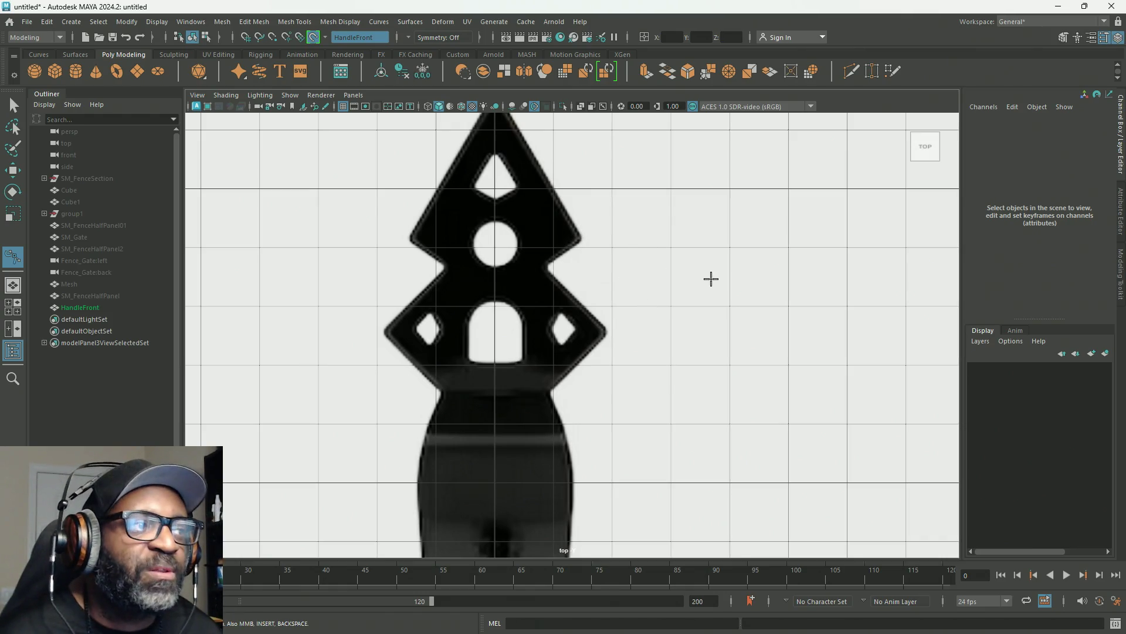
middle_click_drag(561, 250, 553, 302, "alt")
scroll(576, 319, "down", 3)
scroll(503, 235, "down", 3)
scroll(639, 415, "up", 4)
middle_click_drag(640, 415, 631, 257, "alt")
scroll(630, 258, "down", 2)
scroll(599, 197, "down", 2)
scroll(528, 212, "up", 2)
scroll(496, 208, "up", 1)
scroll(657, 314, "up", 3)
scroll(510, 258, "down", 1)
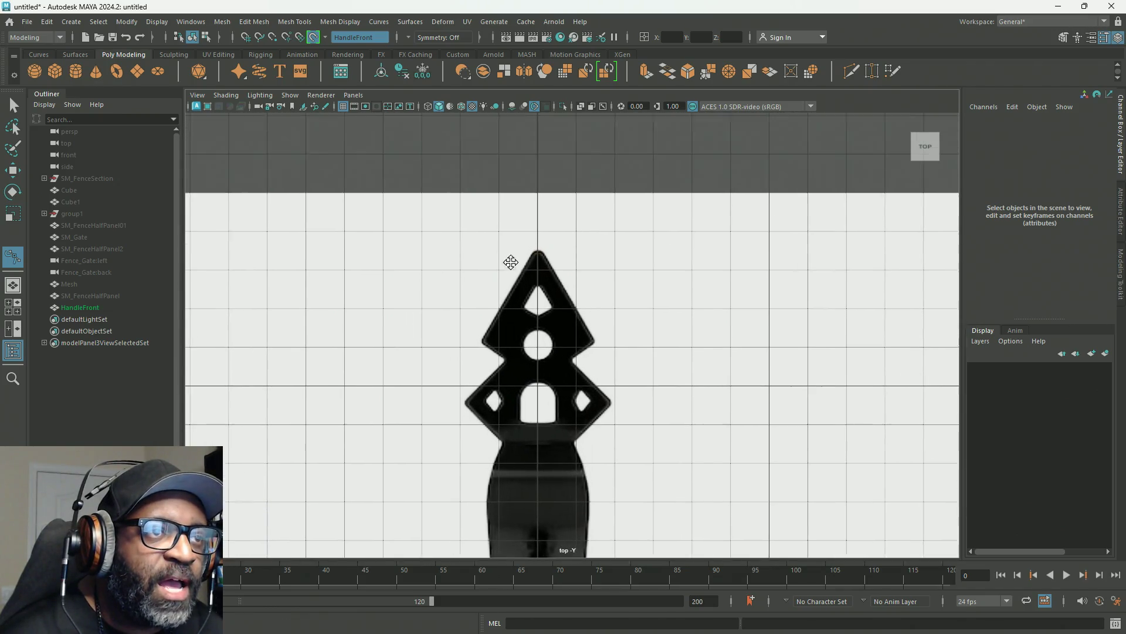
scroll(641, 319, "up", 2)
scroll(655, 263, "up", 1)
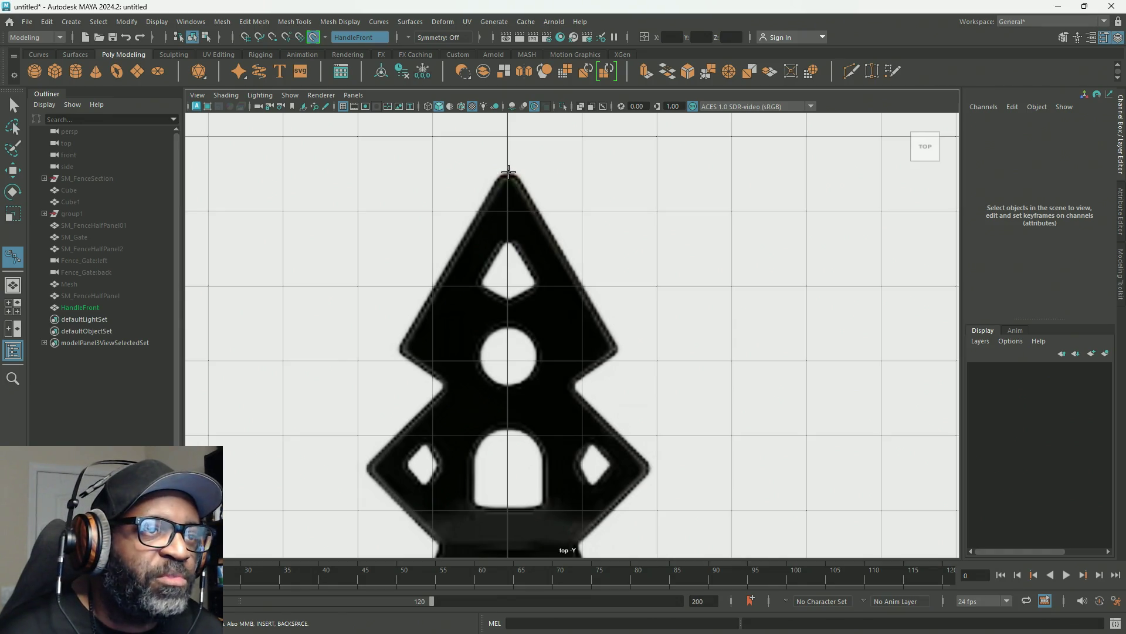
Start a new curve at the top tip, add the bottom tip point and a bent anchor just above it, redoing a misplaced anchor.
left_click(508, 173)
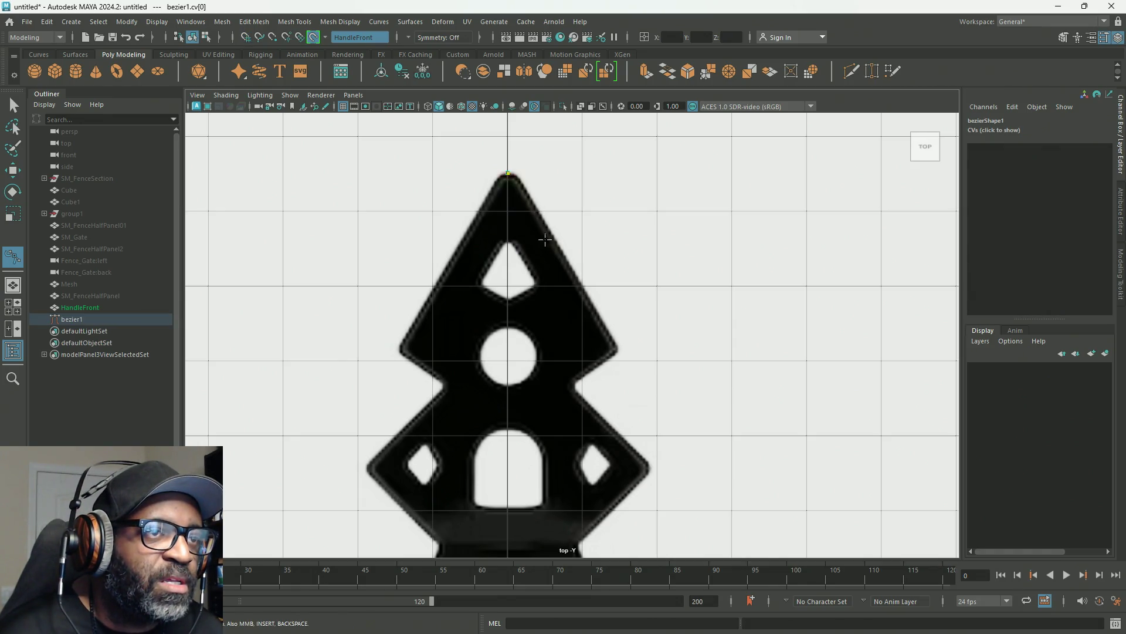
scroll(607, 513, "down", 3)
scroll(608, 512, "up", 4)
scroll(554, 182, "up", 2)
scroll(482, 337, "up", 1)
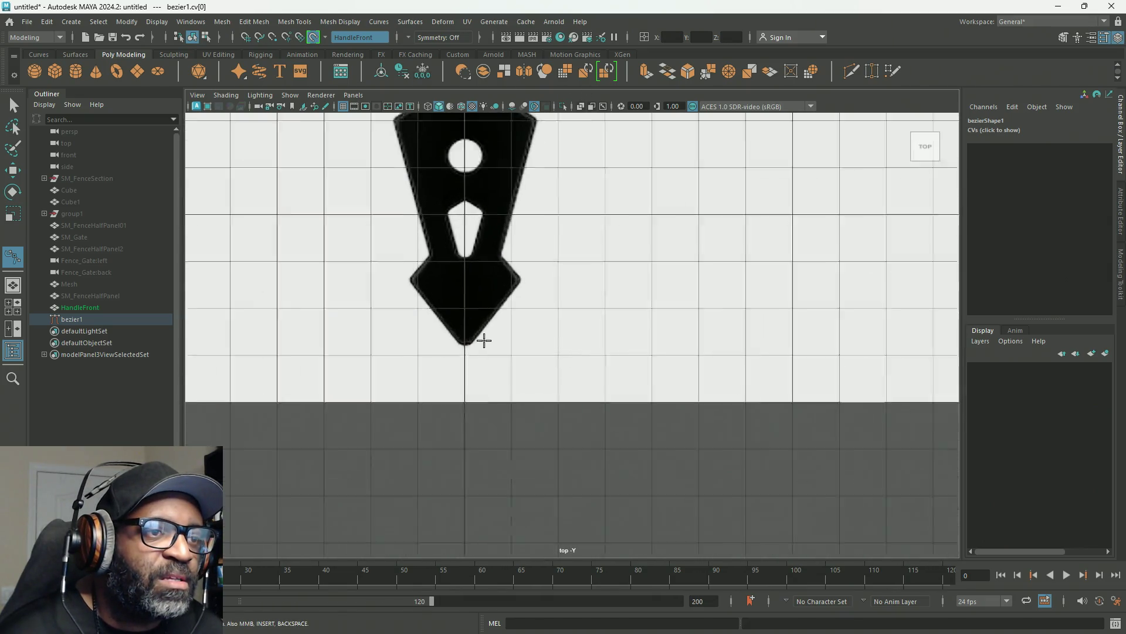
scroll(433, 352, "up", 1)
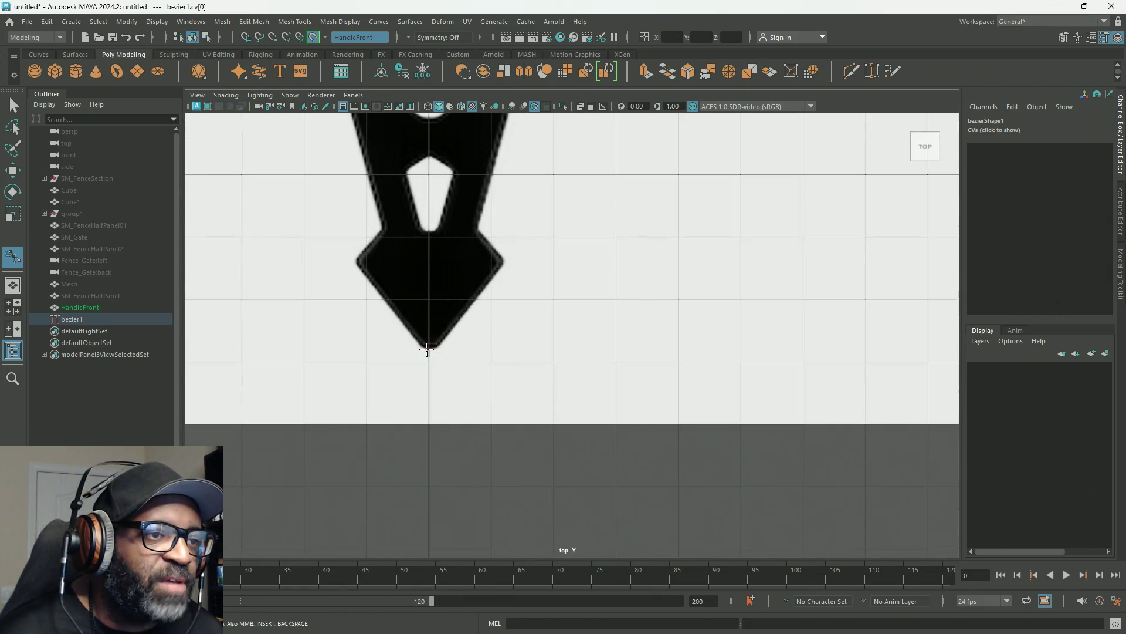
left_click(429, 345)
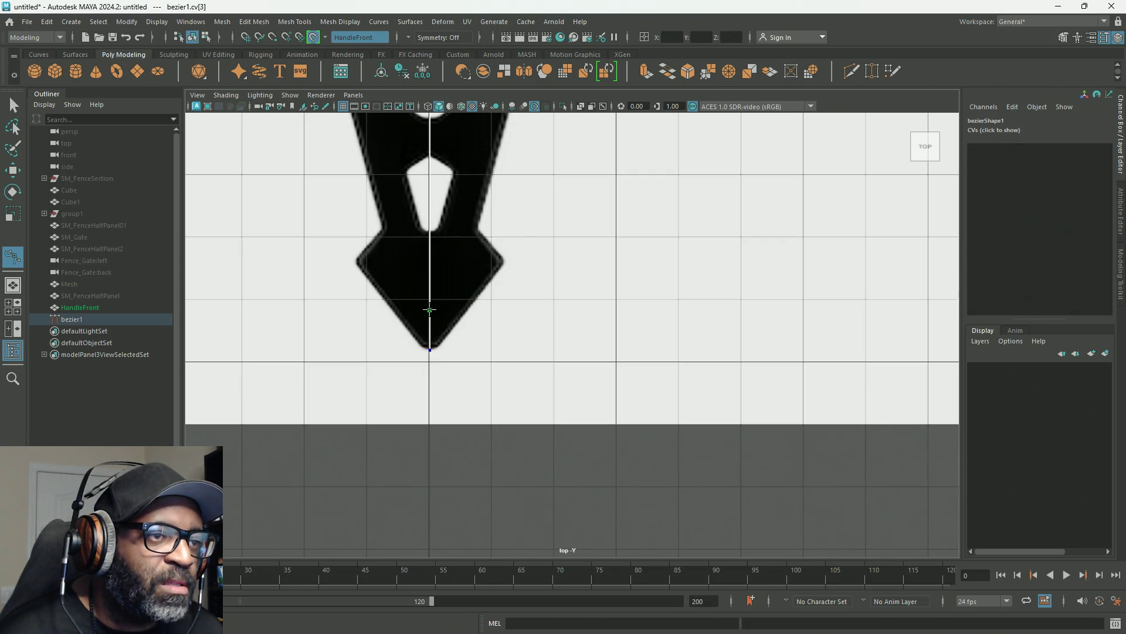
left_click_drag(429, 310, 450, 311)
key("ctrl+z")
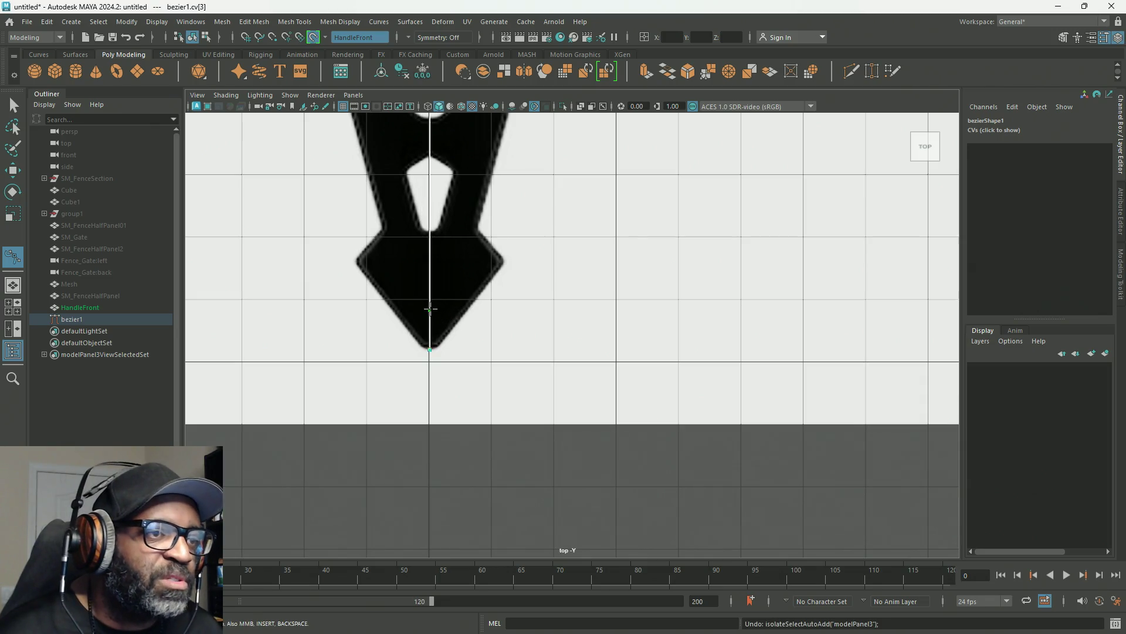
left_click_drag(429, 309, 430, 305)
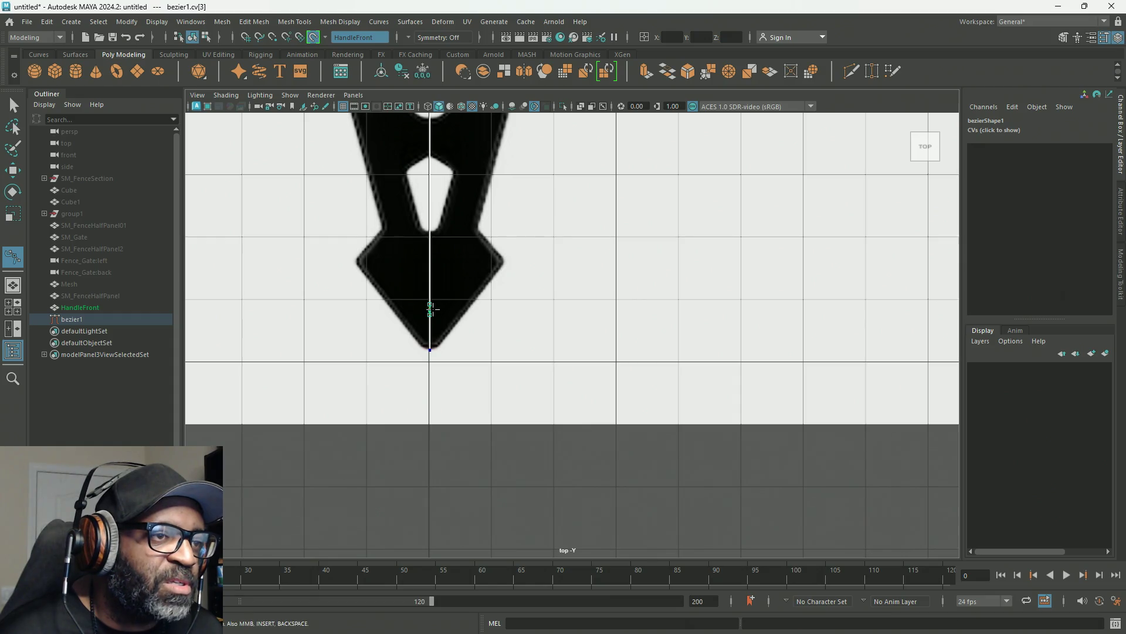
mouse_move(430, 308)
left_mouse_down()
mouse_move(466, 320)
mouse_move(441, 343)
left_mouse_up()
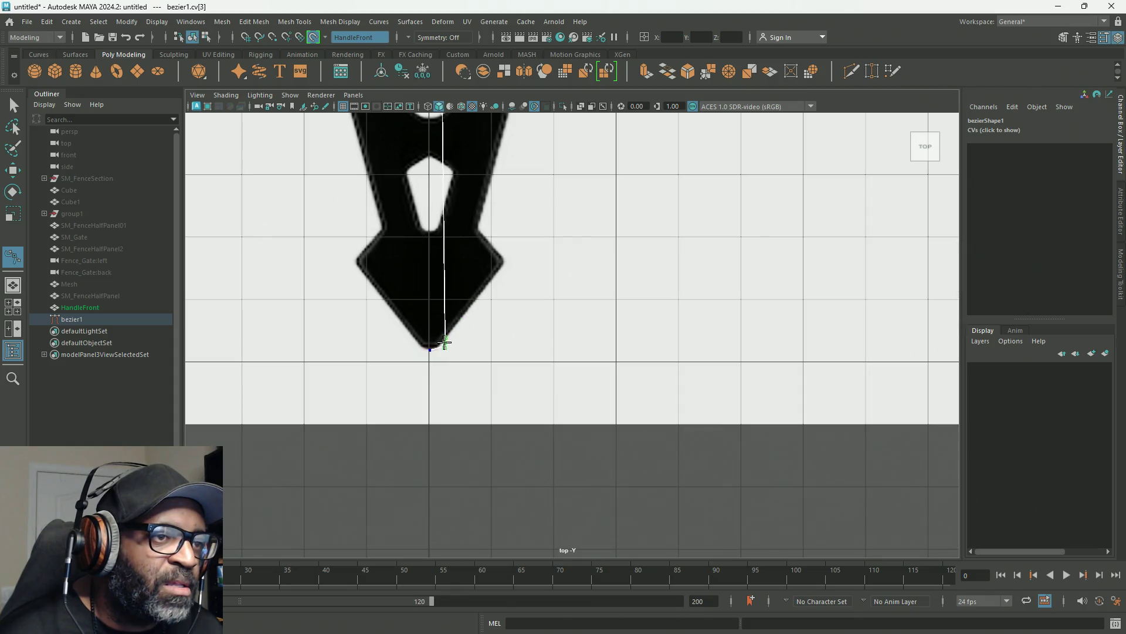
scroll(571, 380, "up", 2)
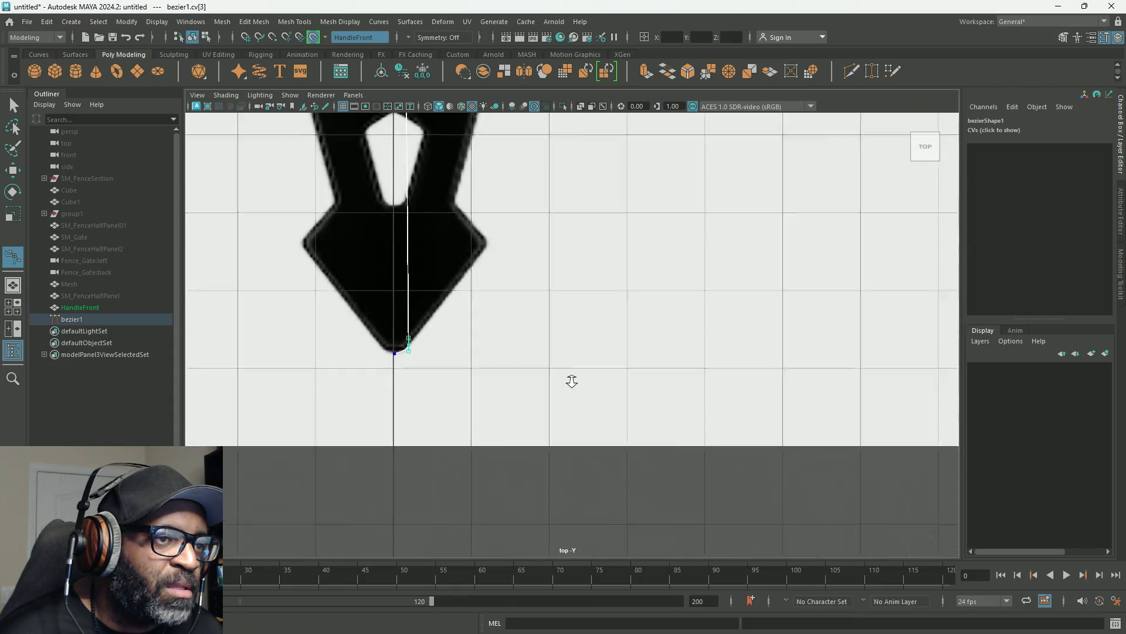
scroll(722, 369, "up", 3)
scroll(610, 351, "down", 5)
scroll(520, 335, "up", 2)
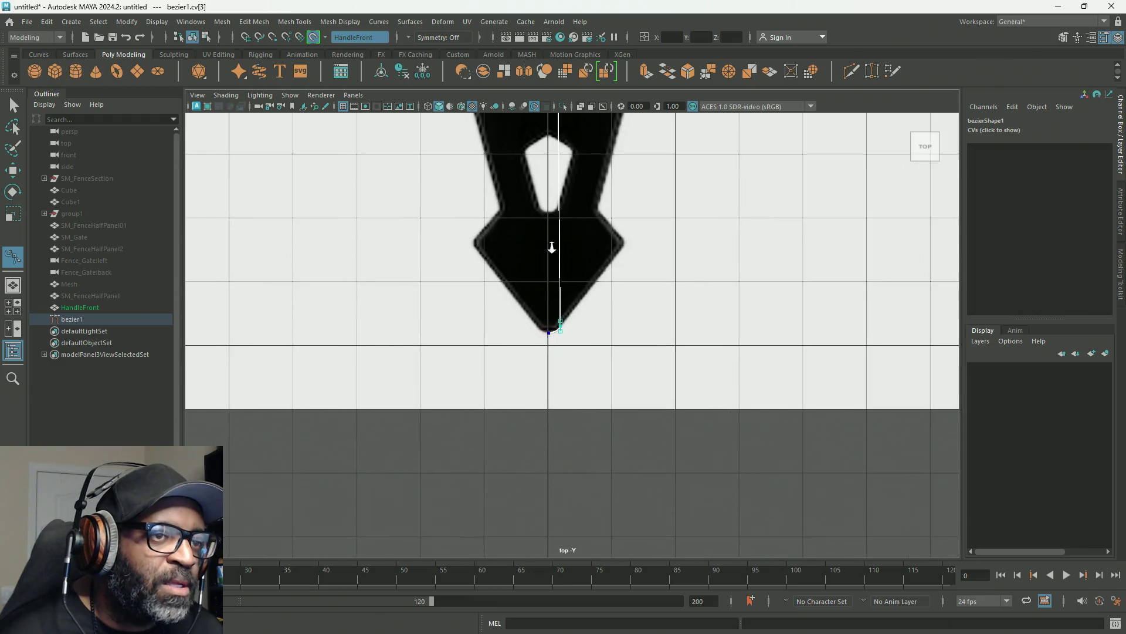
scroll(521, 335, "up", 3)
scroll(748, 326, "down", 1)
scroll(654, 370, "down", 3)
scroll(646, 372, "down", 2)
scroll(659, 389, "up", 2)
scroll(628, 337, "down", 1)
scroll(451, 372, "up", 1)
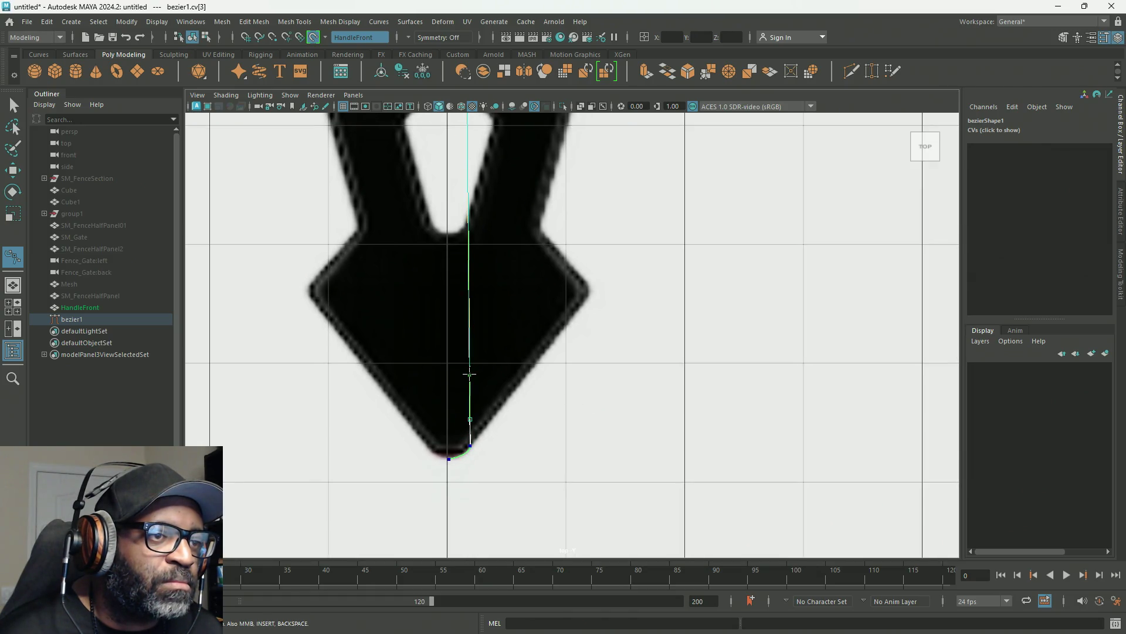
Place an anchor on the lower right edge, move it onto the edge corner and angle its tangent along the edge.
left_click_drag(469, 373, 499, 363)
key("BackSpace")
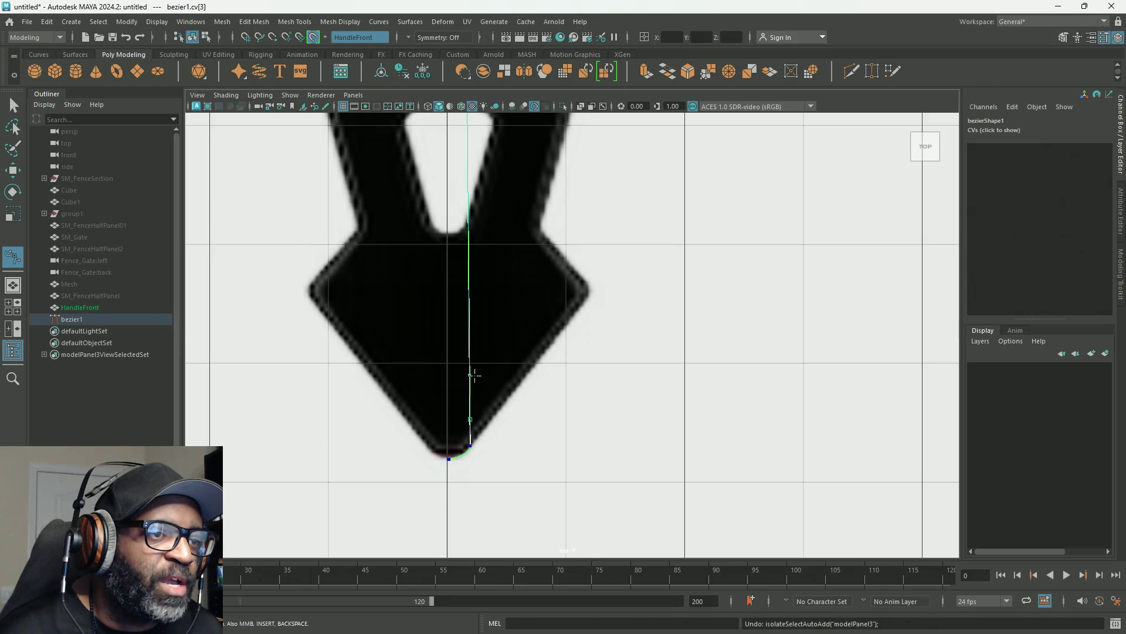
left_click(510, 364)
middle_click_drag(509, 363, 585, 274)
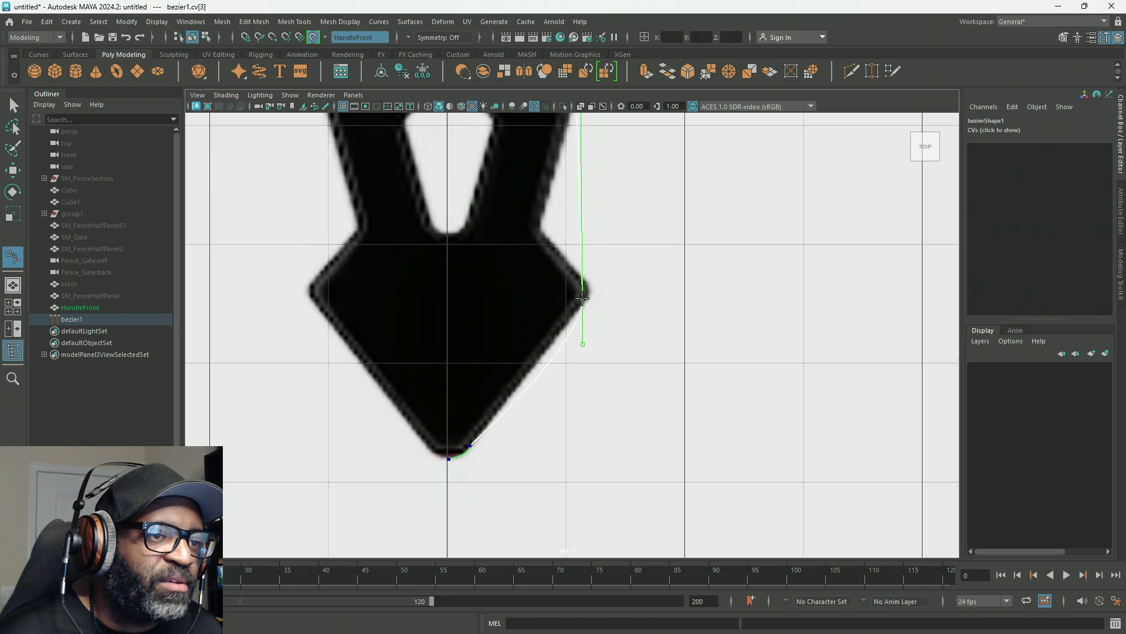
left_click_drag(587, 275, 581, 303)
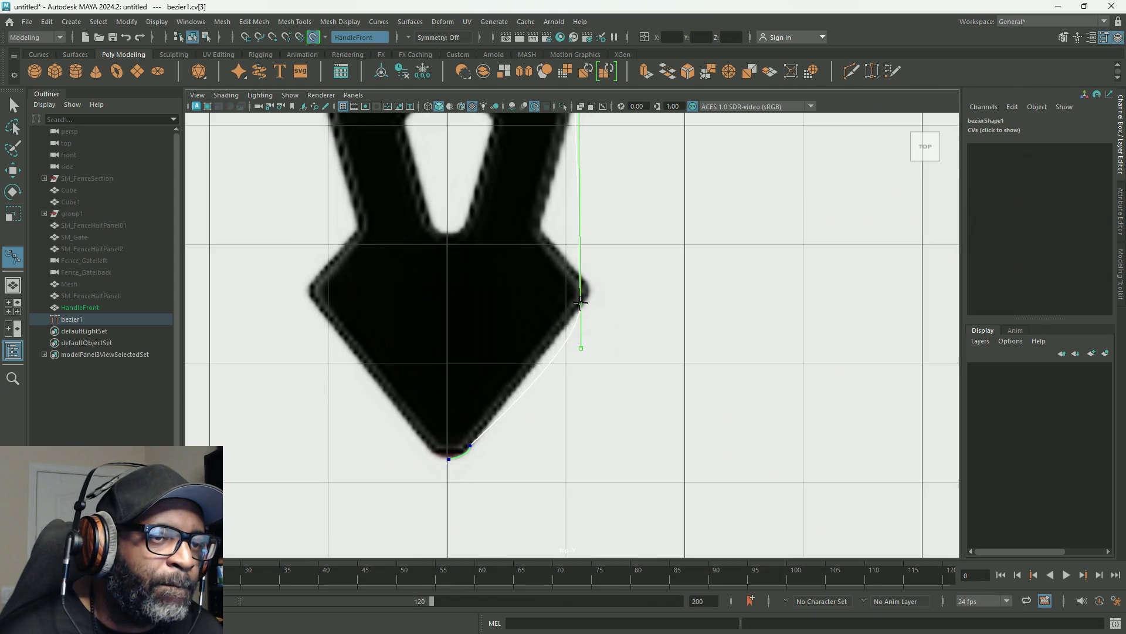
left_click_drag(581, 343, 556, 342)
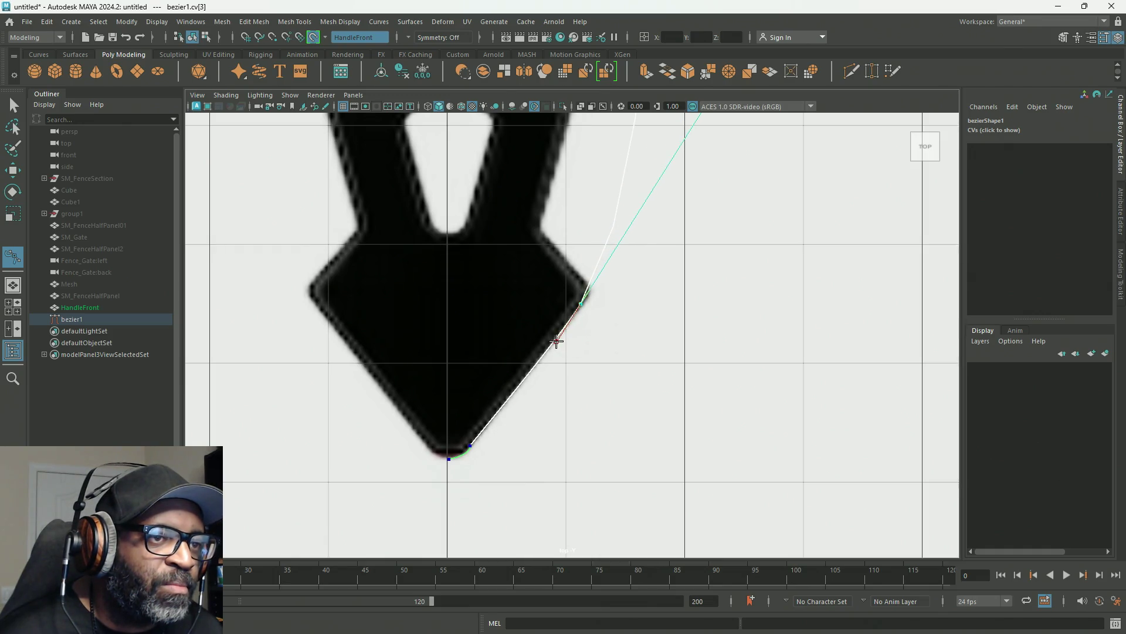
scroll(599, 262, "up", 2)
scroll(807, 367, "up", 3)
scroll(679, 241, "up", 2)
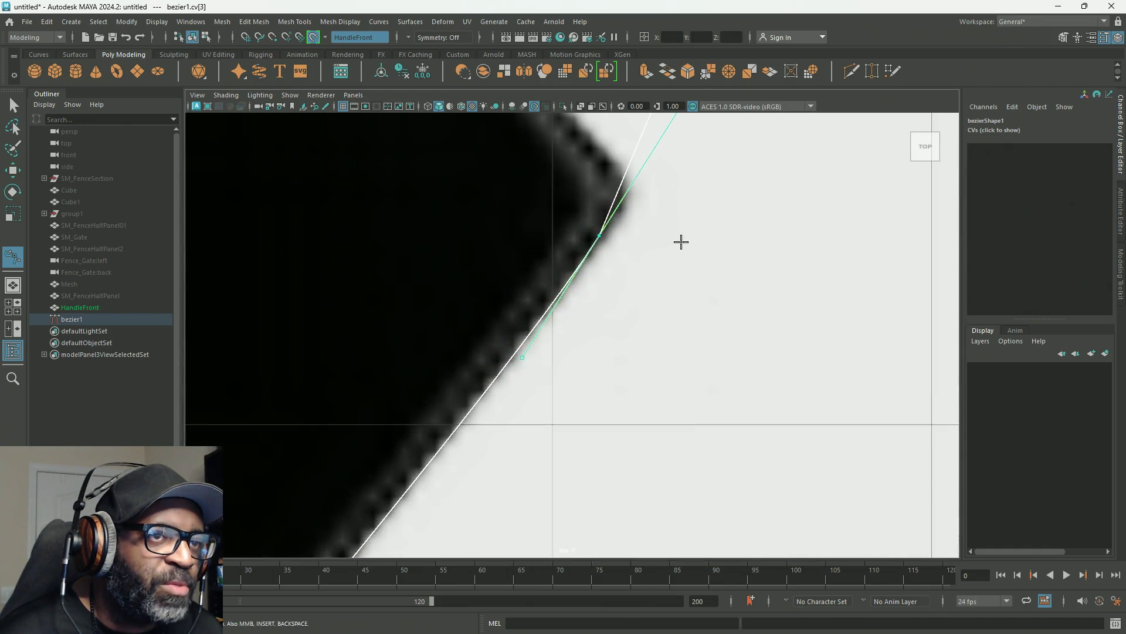
scroll(639, 373, "up", 2)
scroll(593, 302, "down", 5)
scroll(583, 322, "up", 2)
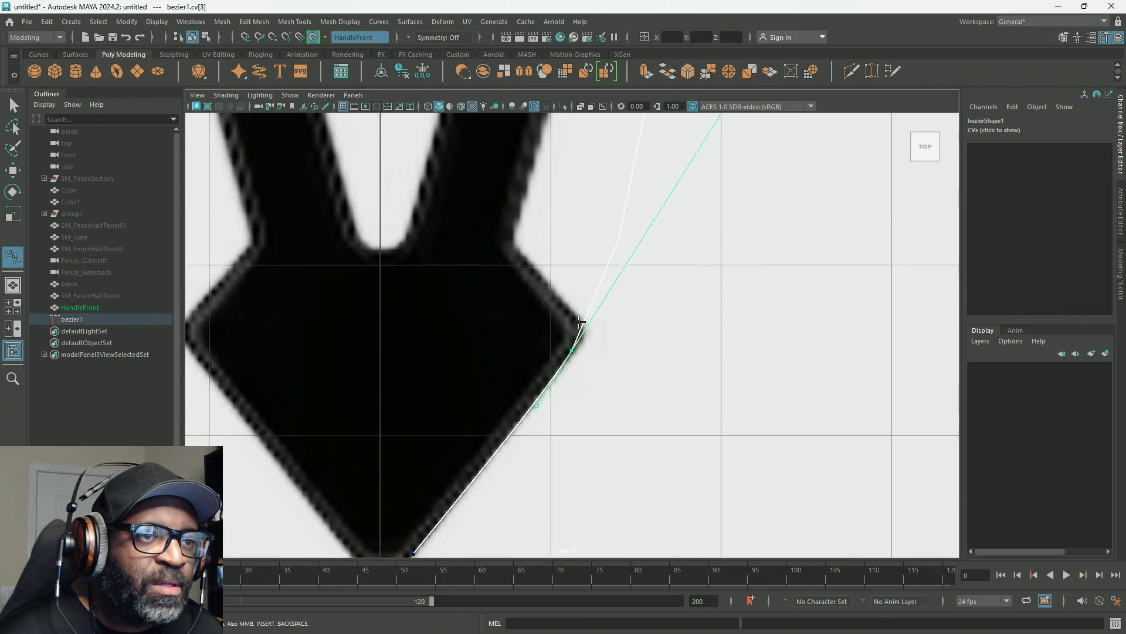
scroll(586, 315, "up", 2)
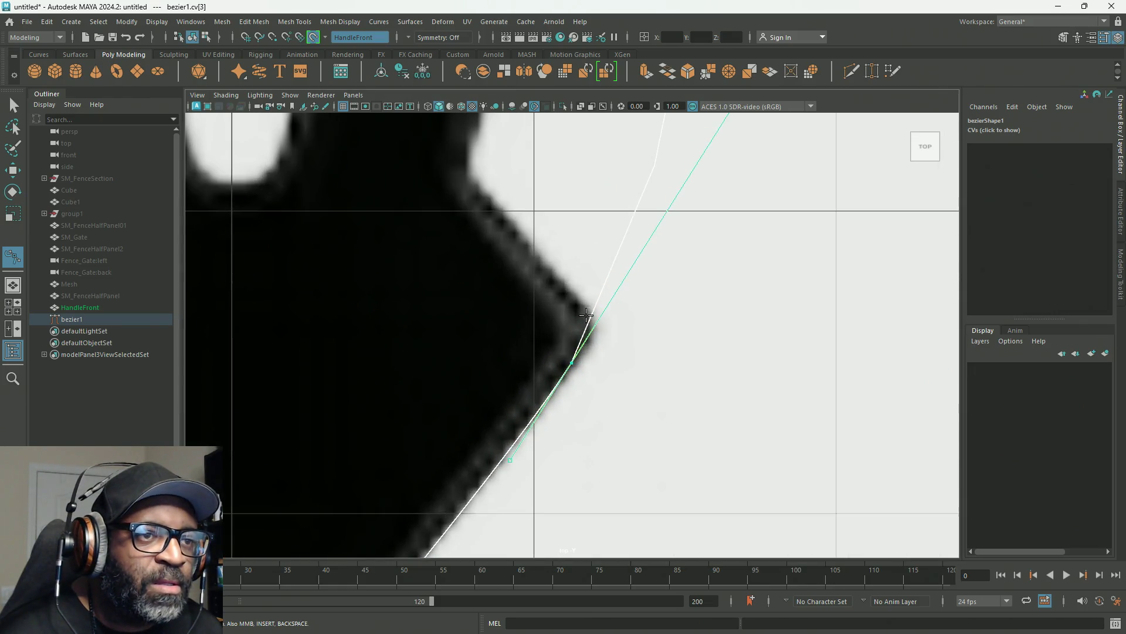
Reshape the corner tangents and slide the lower corner anchor so the curve rounds the diamond's right corner.
left_click(604, 280)
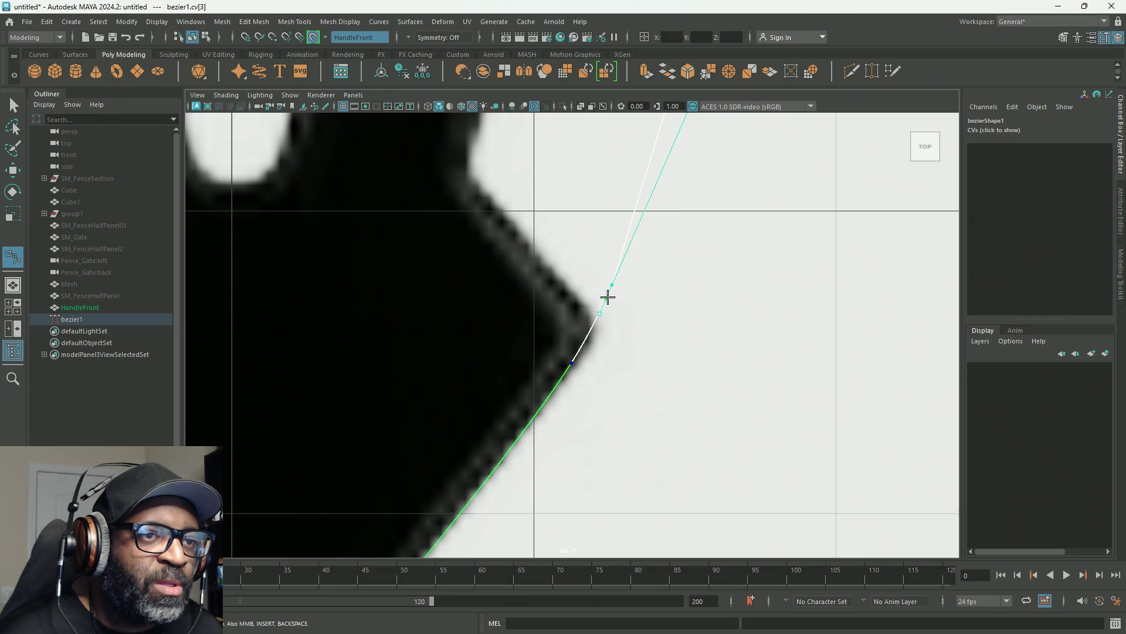
left_click_drag(611, 283, 552, 273)
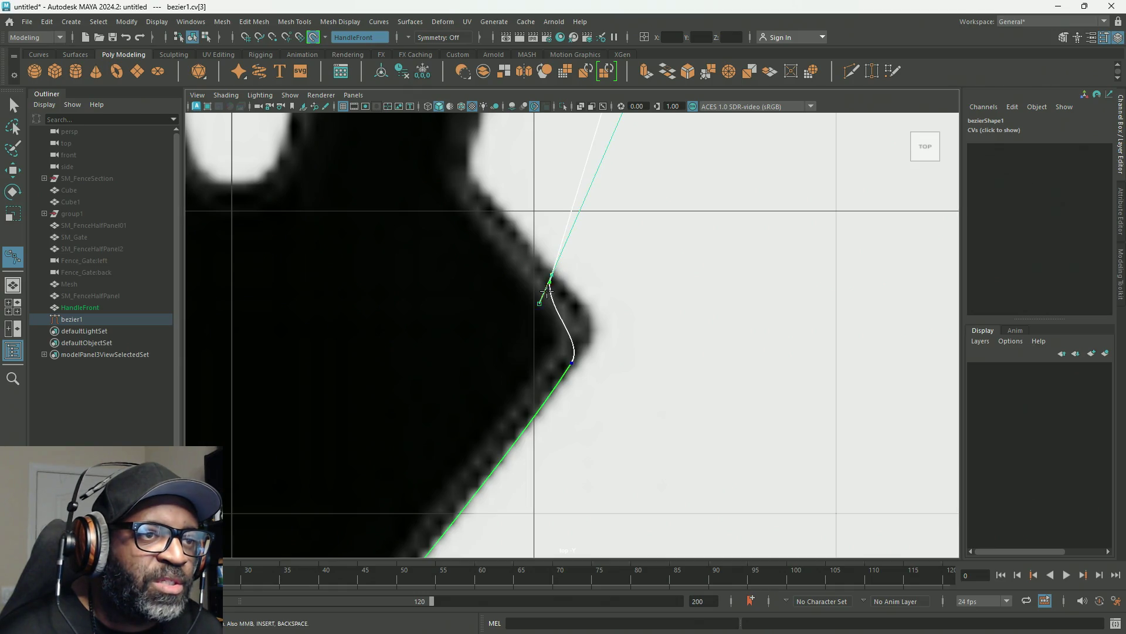
mouse_move(539, 302)
left_mouse_down()
mouse_move(597, 285)
mouse_move(609, 314)
left_mouse_up()
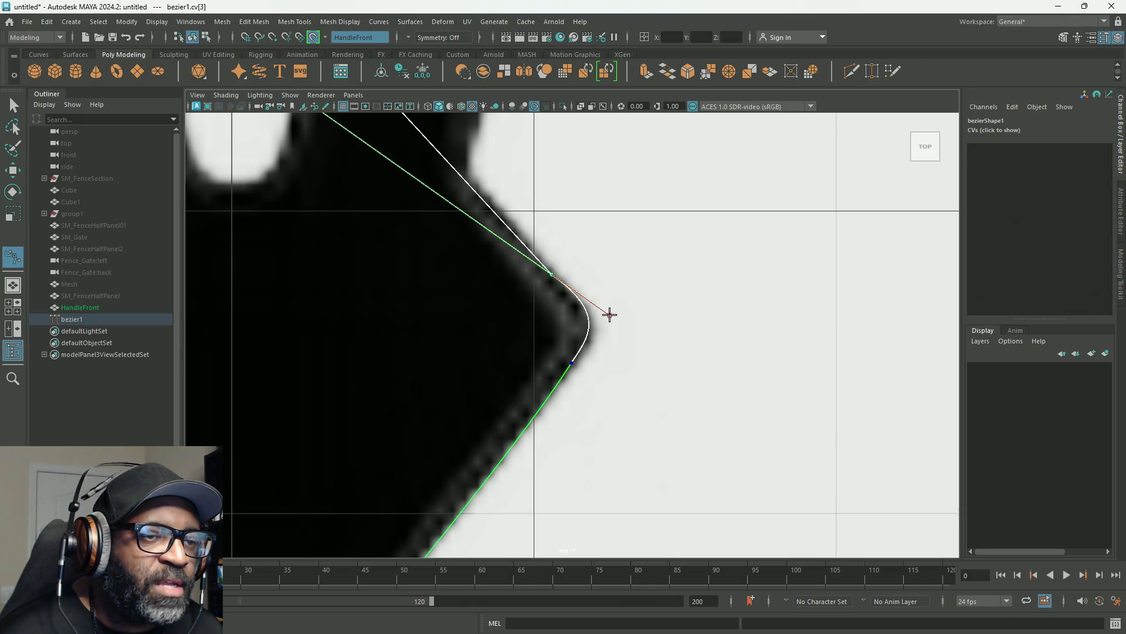
left_click(570, 361)
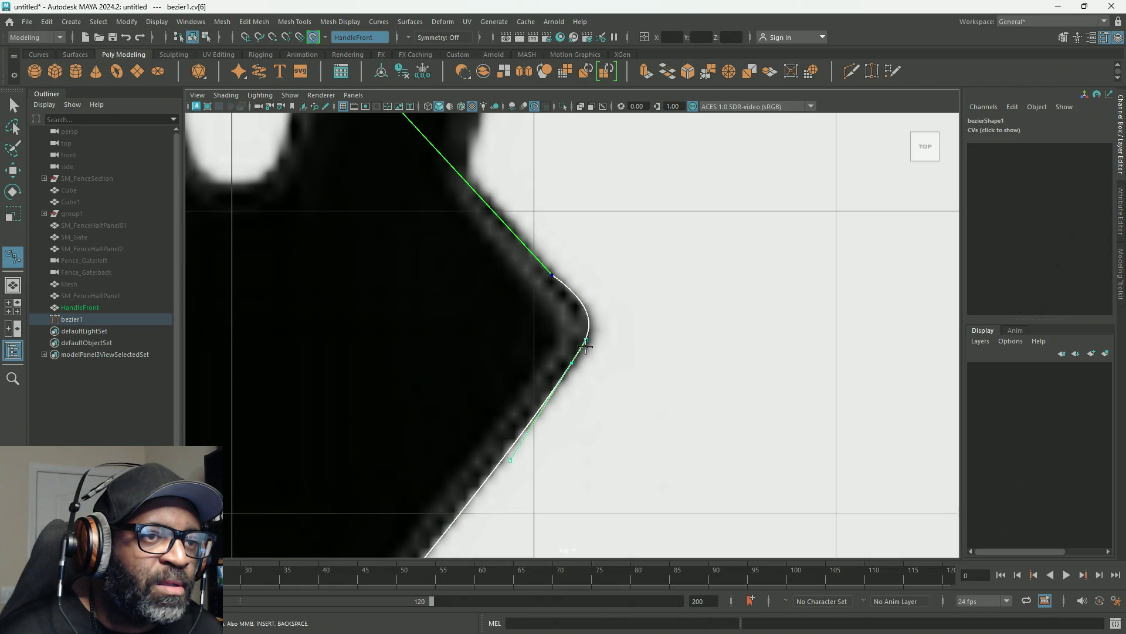
left_click_drag(586, 341, 588, 341)
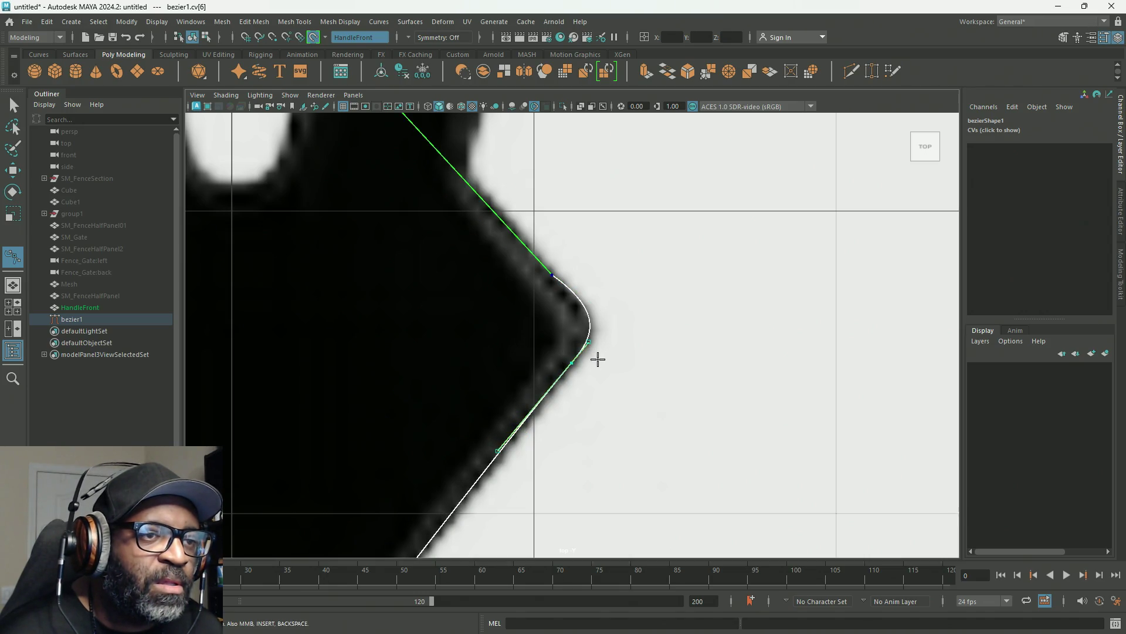
key("ctrl+z")
left_click(588, 343)
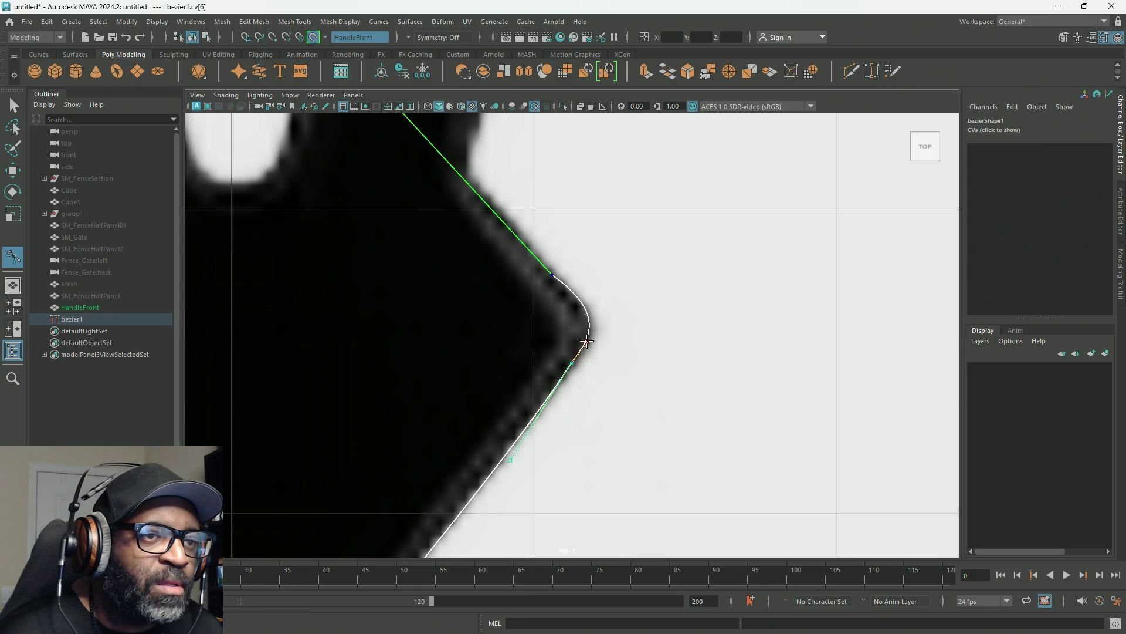
middle_click_drag(572, 364, 566, 369)
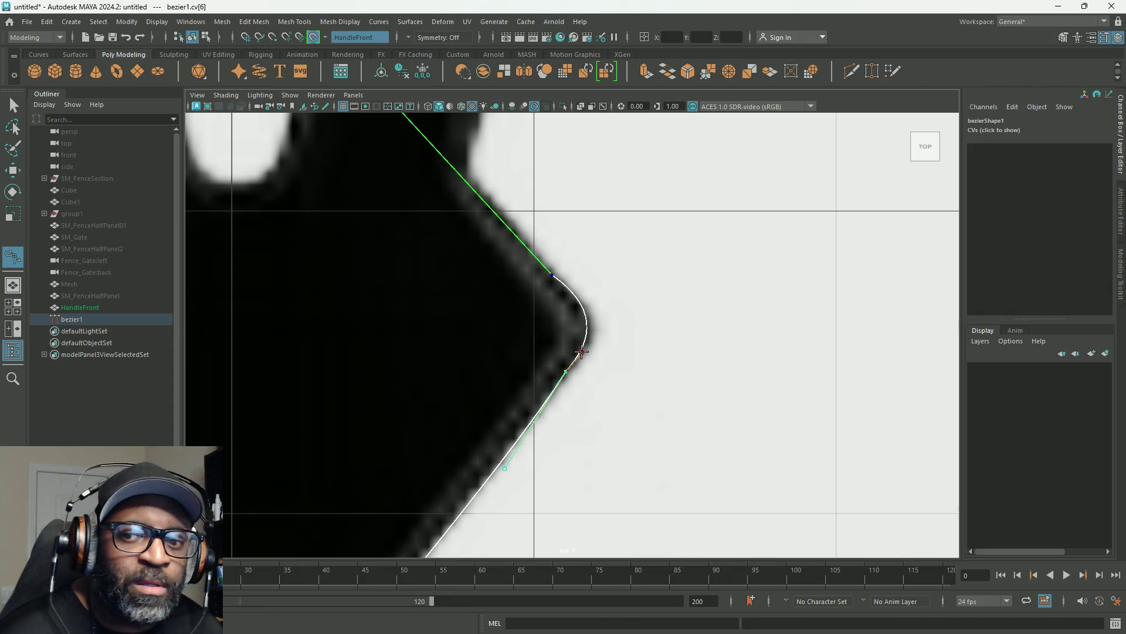
Pull out the upper corner anchor's tangent to round the corner and swing it so the curve heads upward to the notch.
left_click(552, 274)
left_click_drag(552, 275, 625, 327)
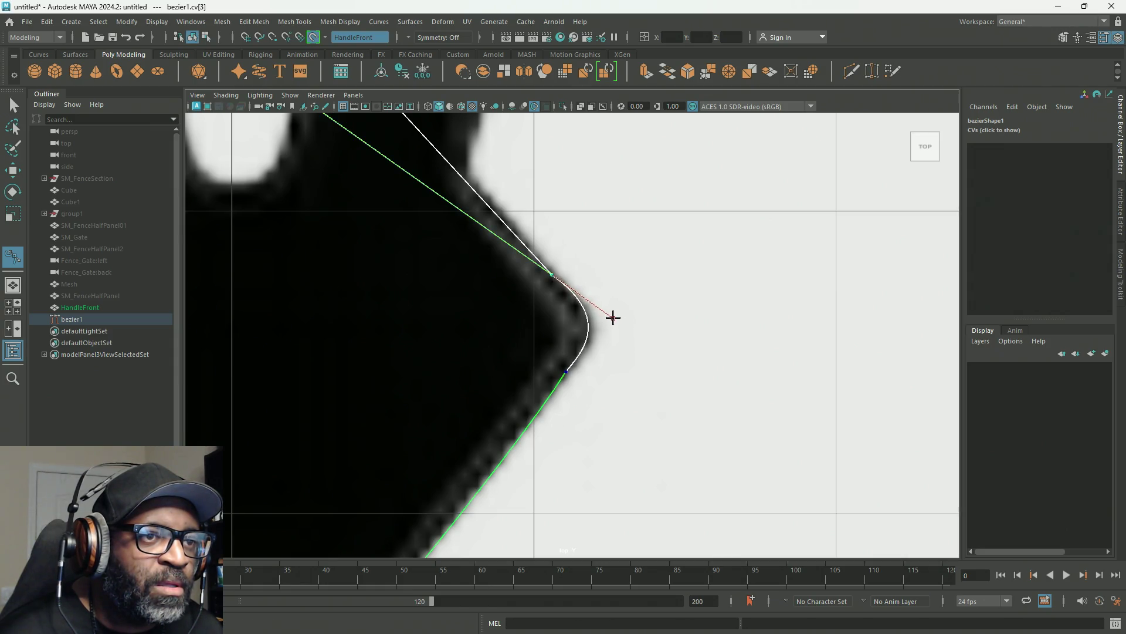
left_click_drag(611, 313, 613, 314)
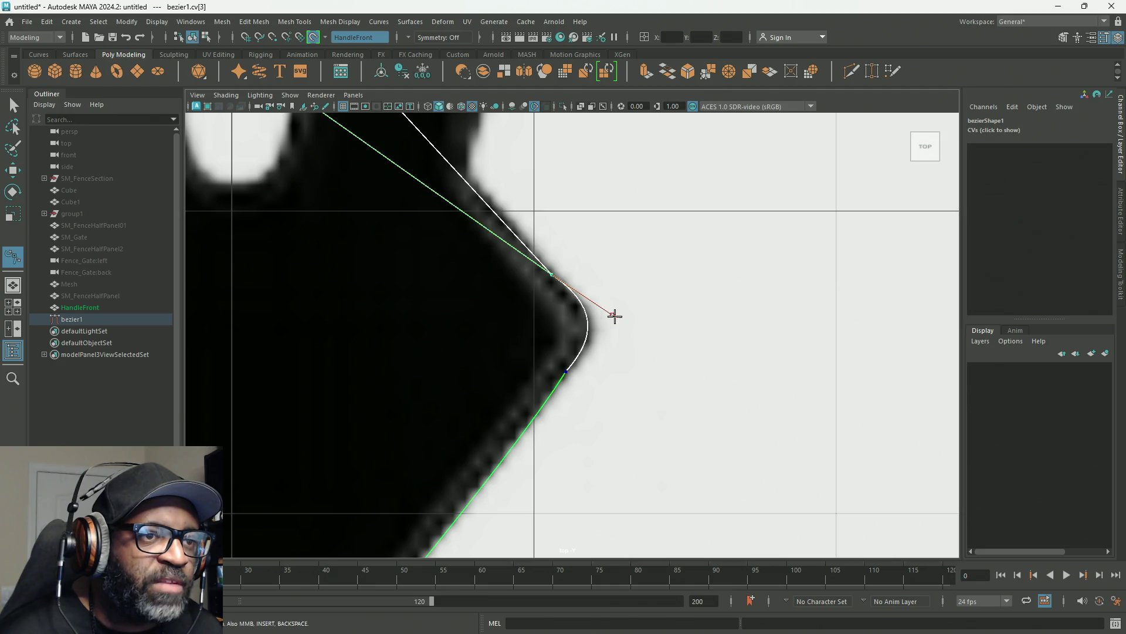
scroll(599, 315, "down", 5)
scroll(648, 335, "up", 3)
scroll(657, 340, "up", 2)
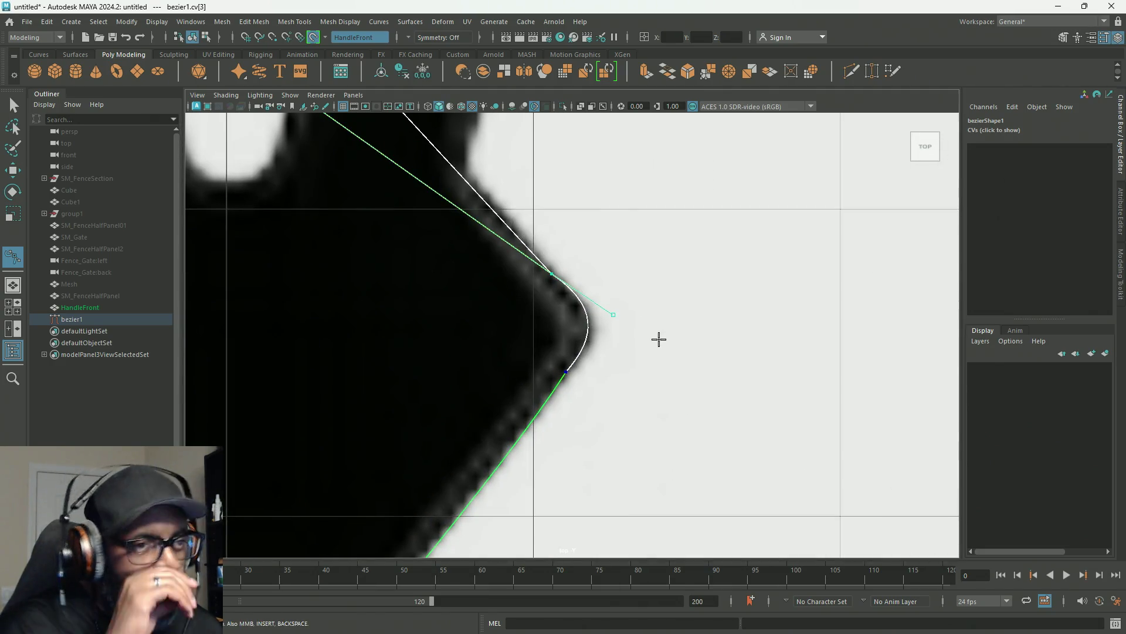
scroll(609, 294, "down", 4)
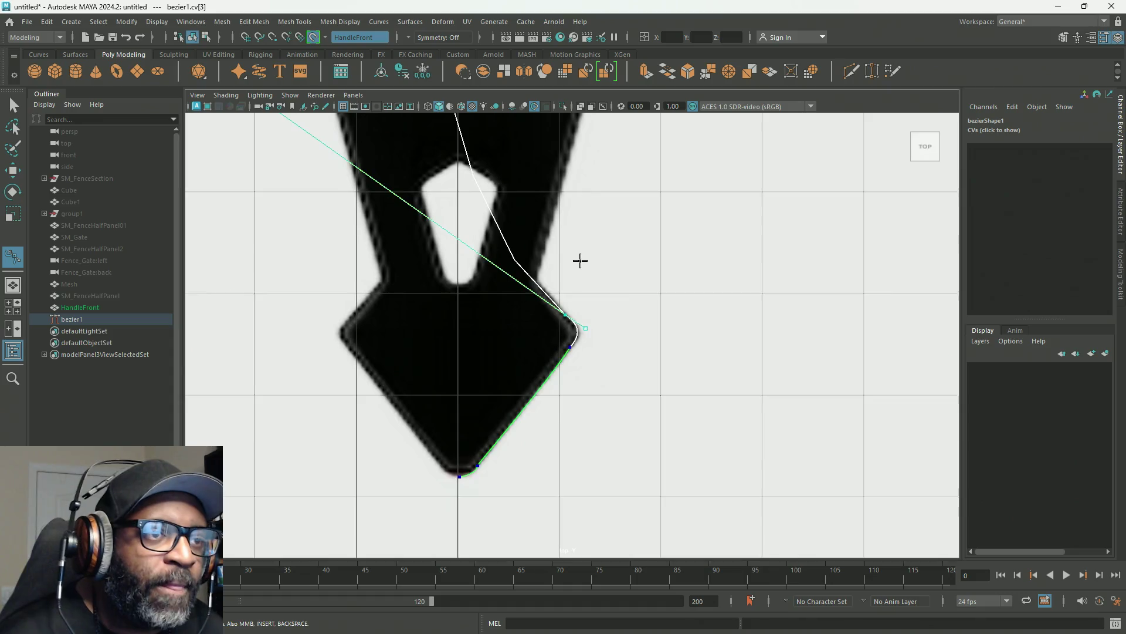
scroll(581, 258, "up", 1)
scroll(571, 269, "up", 2)
scroll(818, 372, "up", 2)
scroll(763, 319, "down", 2)
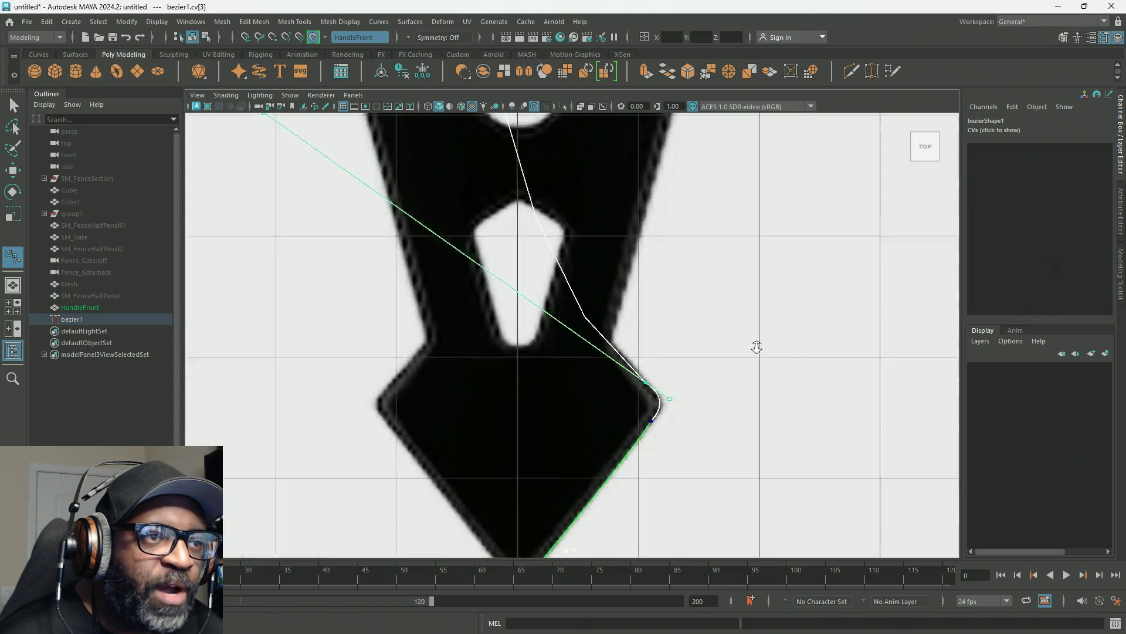
scroll(754, 347, "down", 3)
scroll(604, 302, "up", 1)
left_click_drag(483, 271, 585, 337)
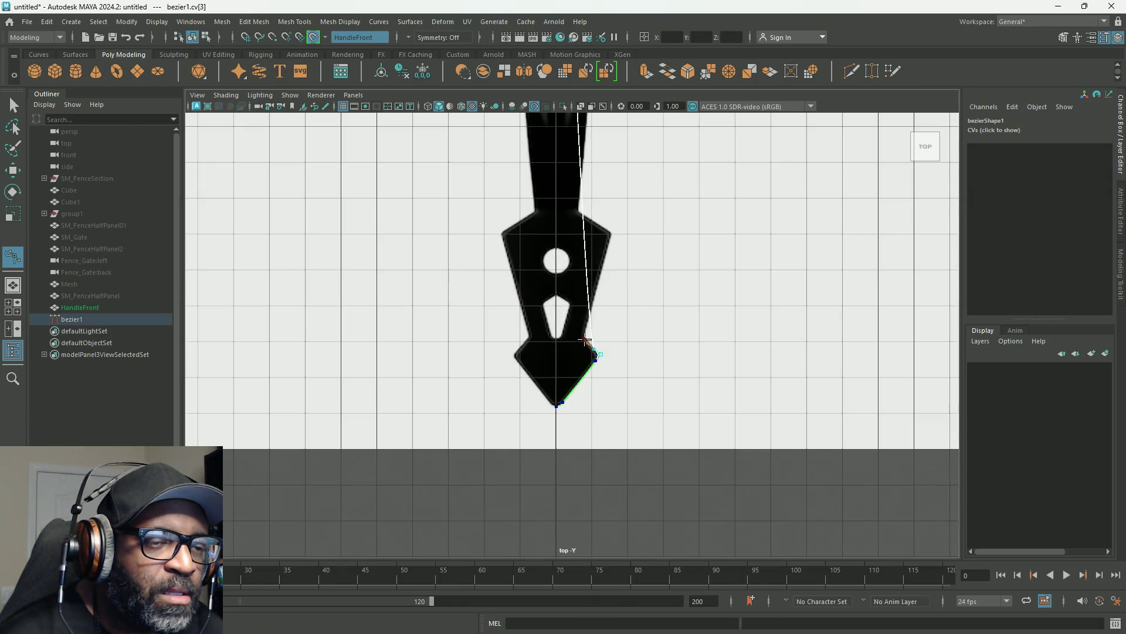
scroll(584, 342, "up", 1)
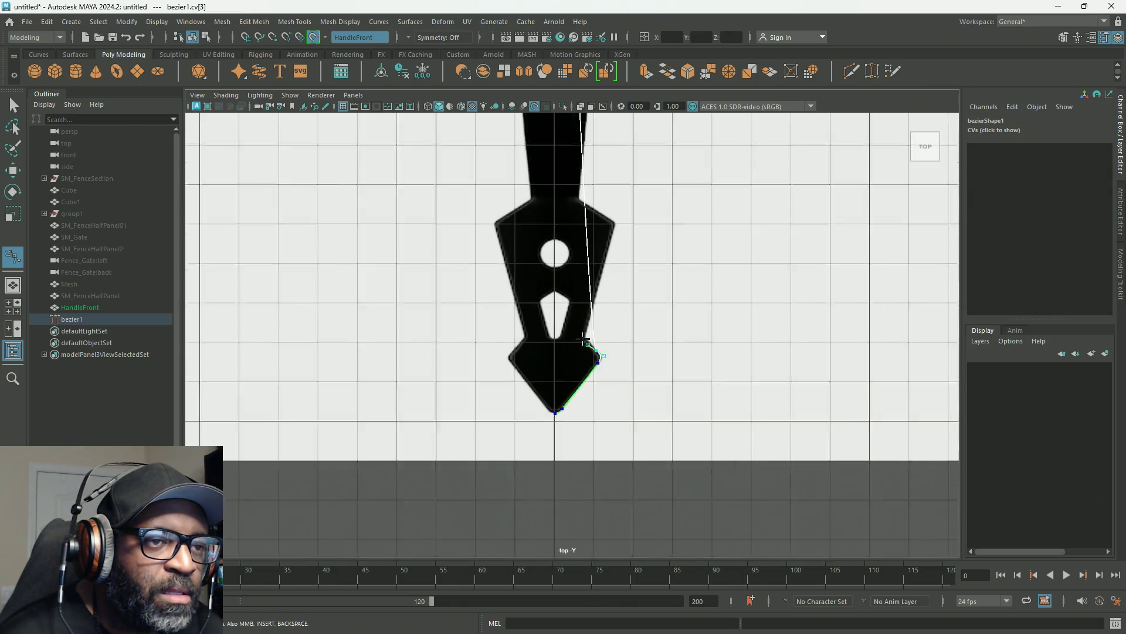
scroll(586, 344, "up", 4)
scroll(586, 344, "up", 3)
Slide the notch anchor onto the notch edge and rotate its and the lower anchor's tangents to fit the corner bend.
left_click(694, 353)
left_click_drag(693, 355, 650, 357)
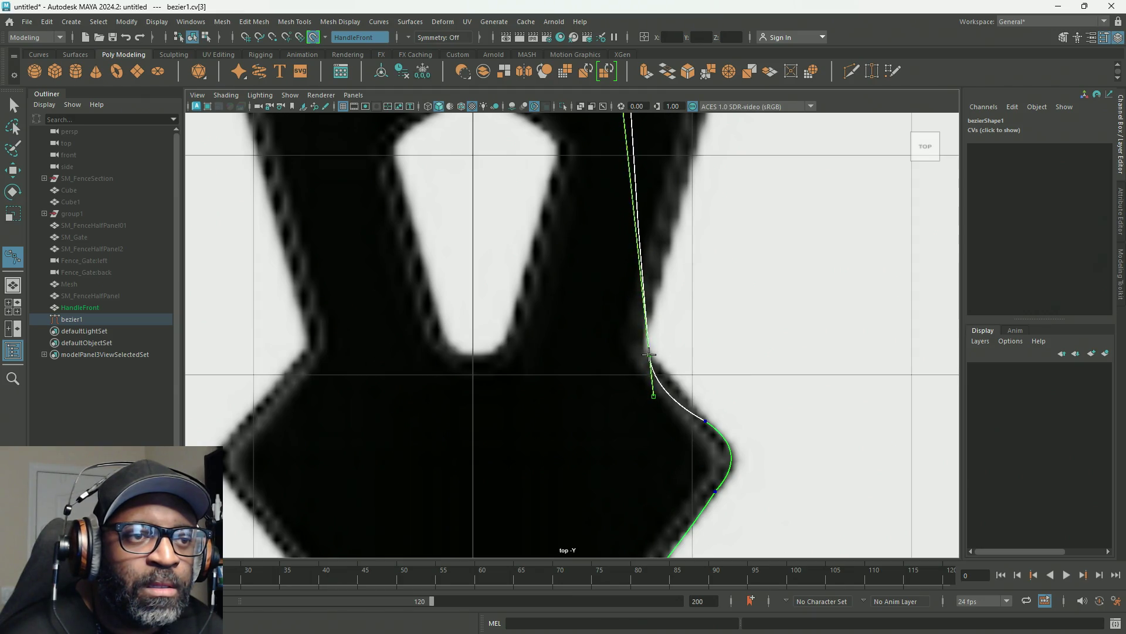
left_click(651, 398)
left_click_drag(651, 398, 671, 382)
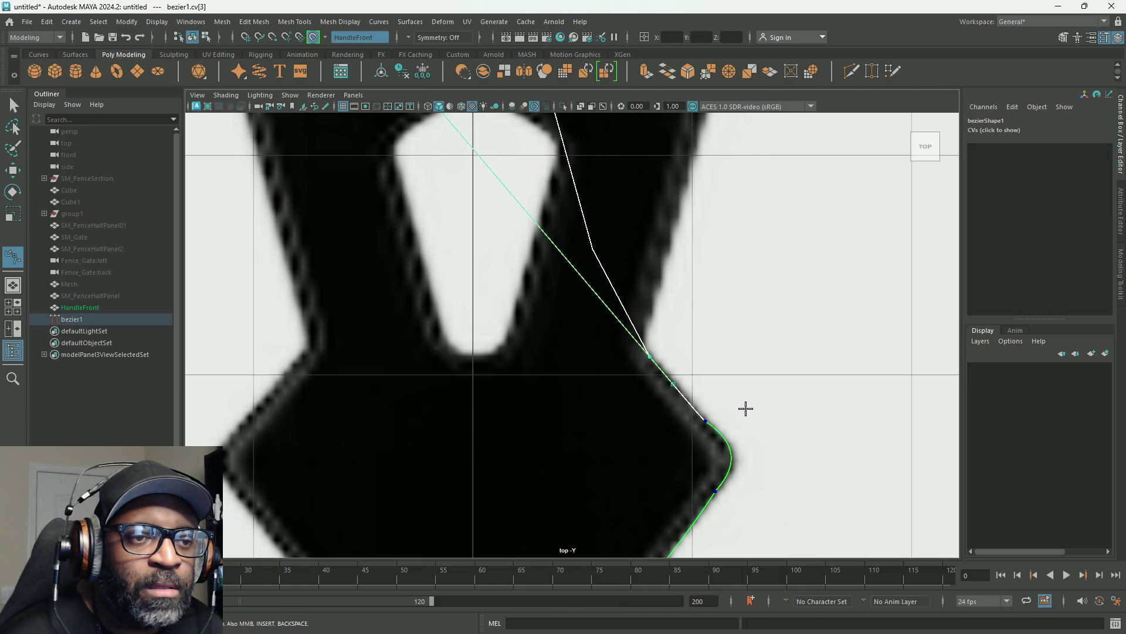
scroll(744, 408, "up", 2)
mouse_move(777, 450)
middle_mouse_down("alt")
mouse_move(669, 398)
mouse_move(515, 352)
middle_mouse_up("alt")
scroll(514, 369, "up", 1)
left_click(515, 380)
left_click(518, 381)
left_click_drag(518, 380, 521, 377)
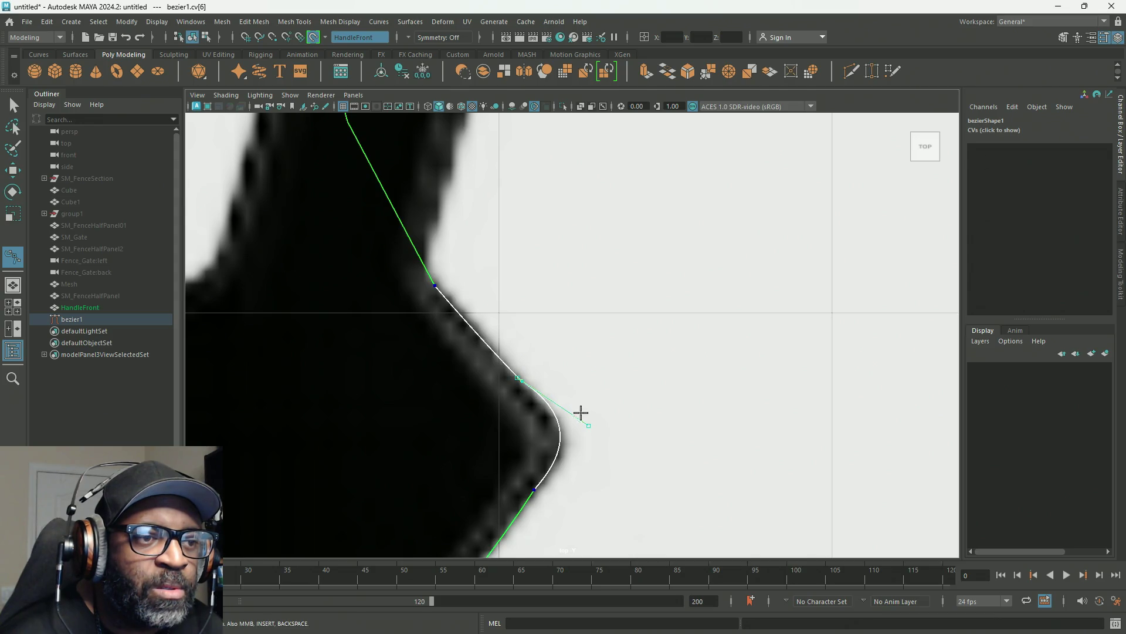
mouse_move(587, 422)
left_mouse_down()
mouse_move(586, 437)
mouse_move(557, 404)
left_mouse_up()
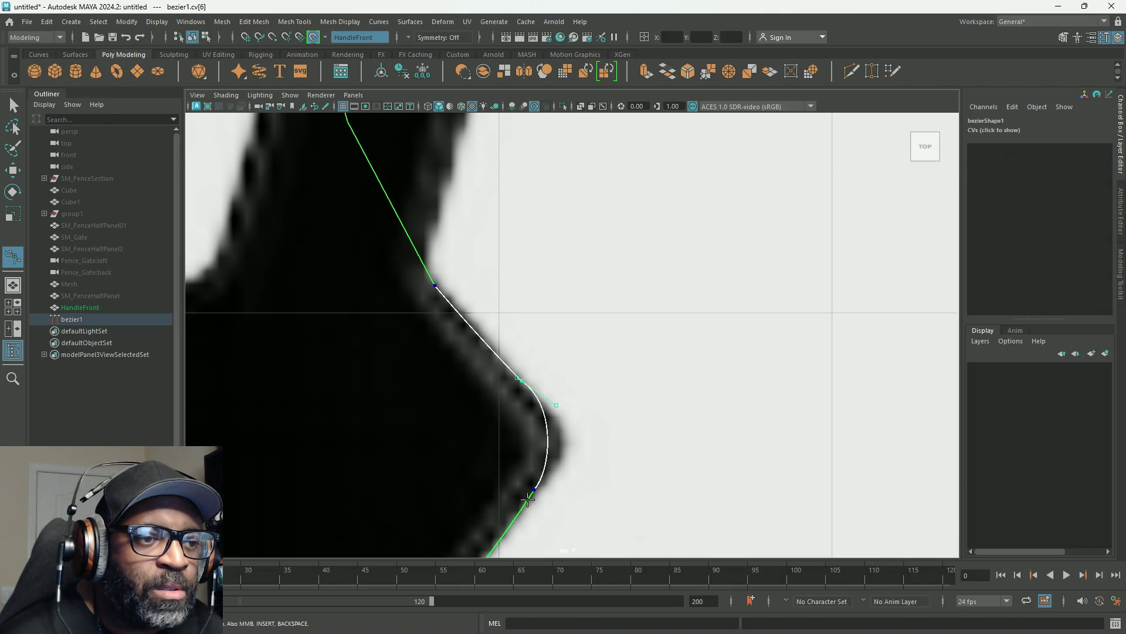
Refine the corner bulge and align the lower segment with the diamond's edge by nudging the surrounding tangents.
key("Return")
left_click_drag(554, 468, 558, 465)
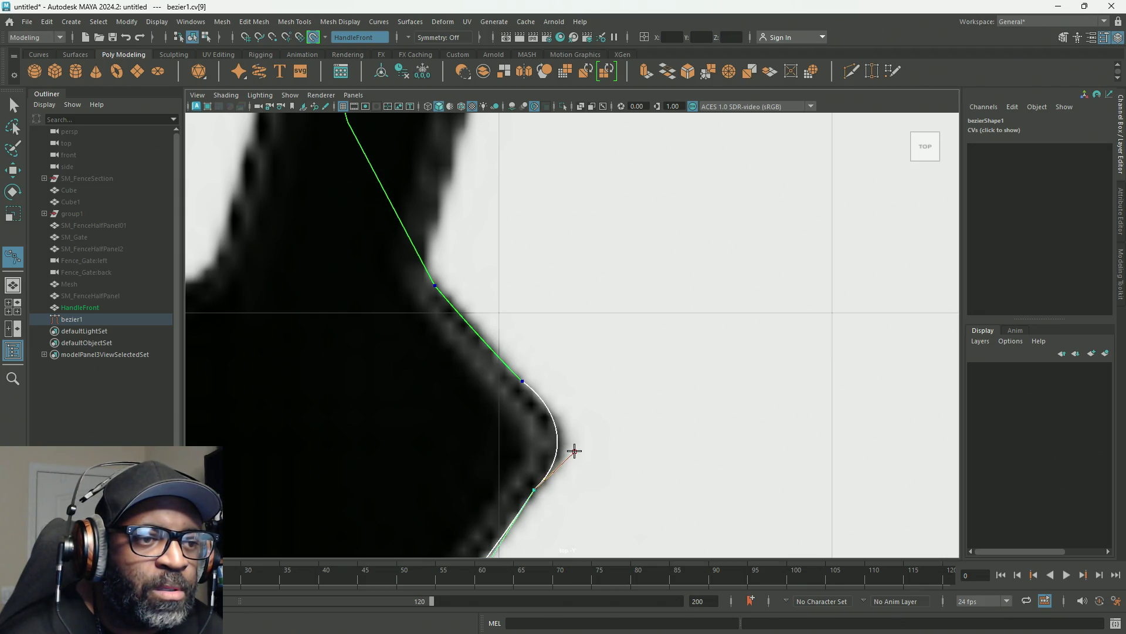
left_click(523, 383)
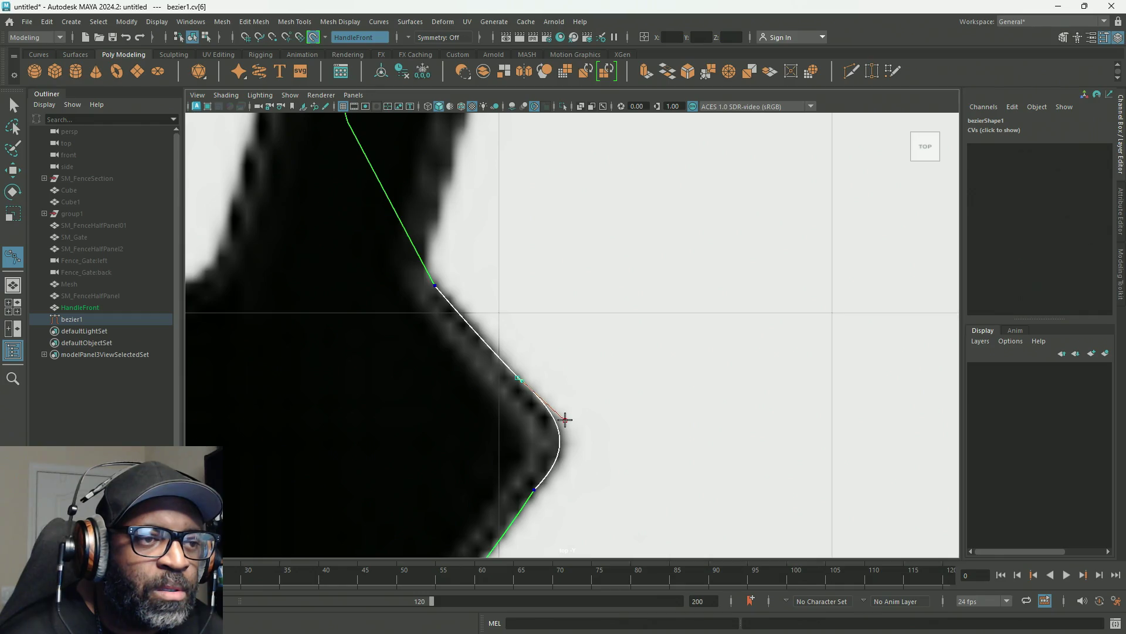
left_click(532, 488)
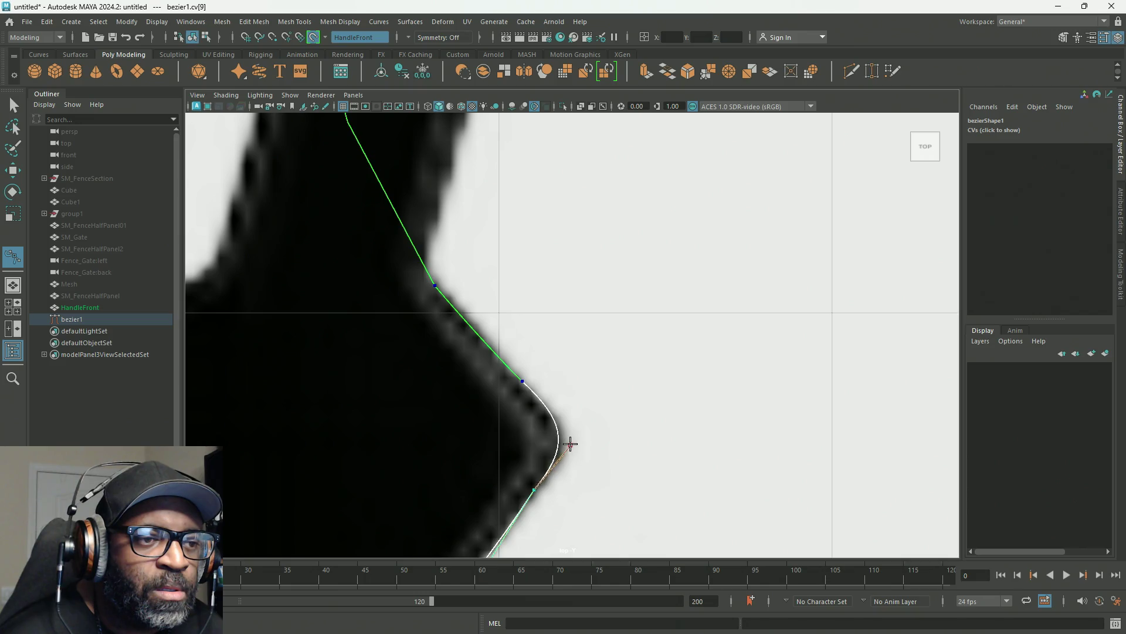
left_click_drag(569, 440, 572, 442)
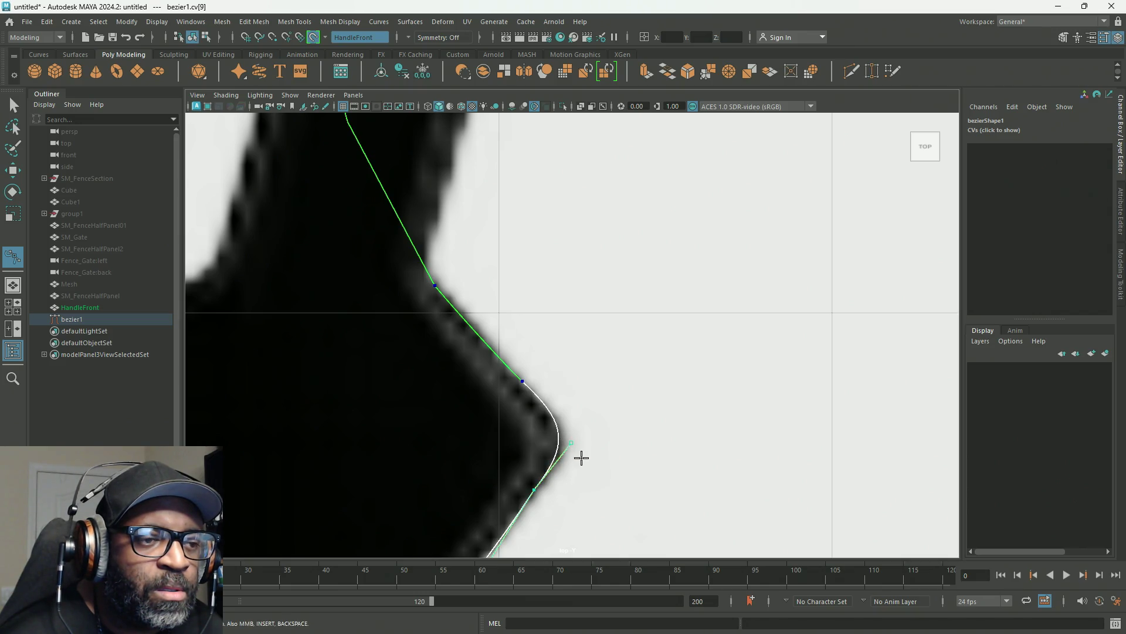
middle_click_drag(578, 457, 674, 318, "alt")
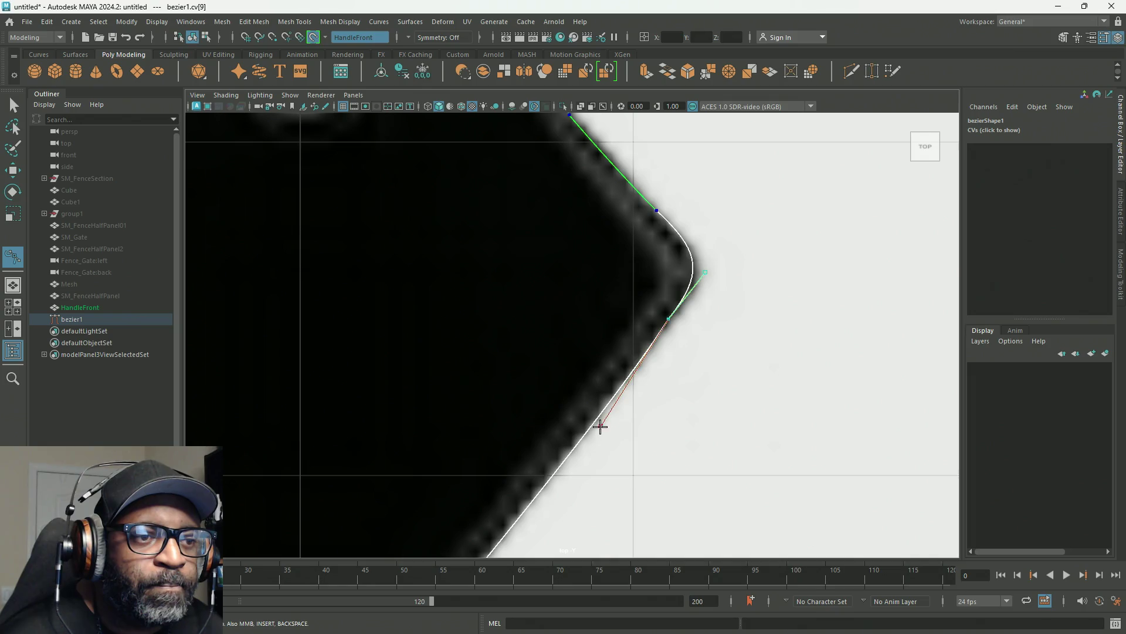
left_click_drag(600, 425, 596, 421)
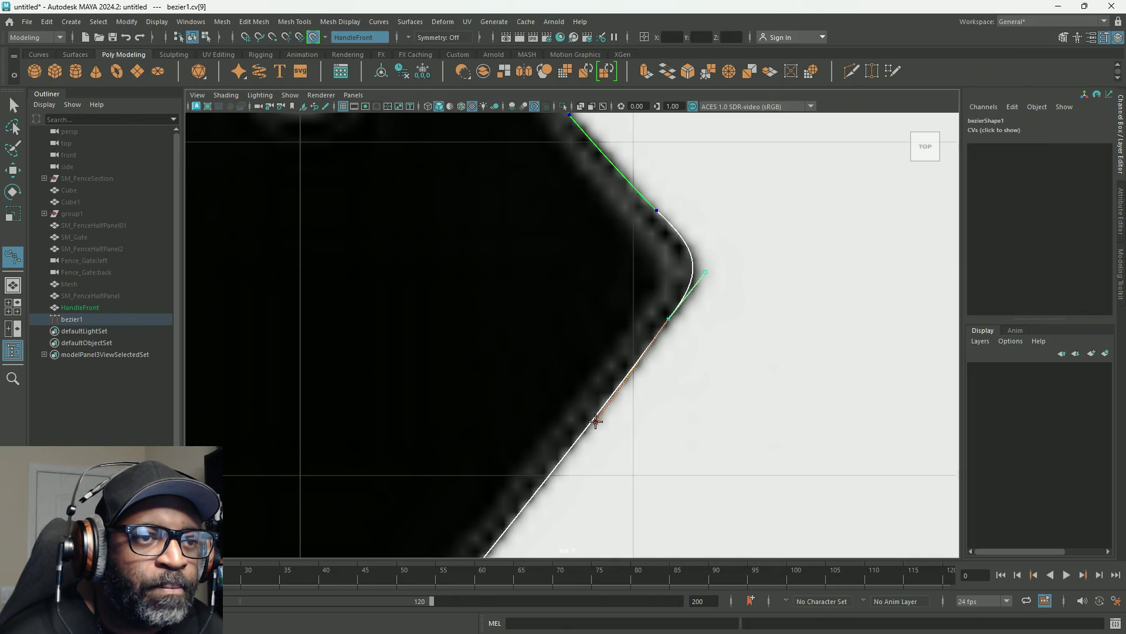
scroll(616, 396, "down", 2)
scroll(648, 377, "down", 5)
scroll(535, 326, "up", 4)
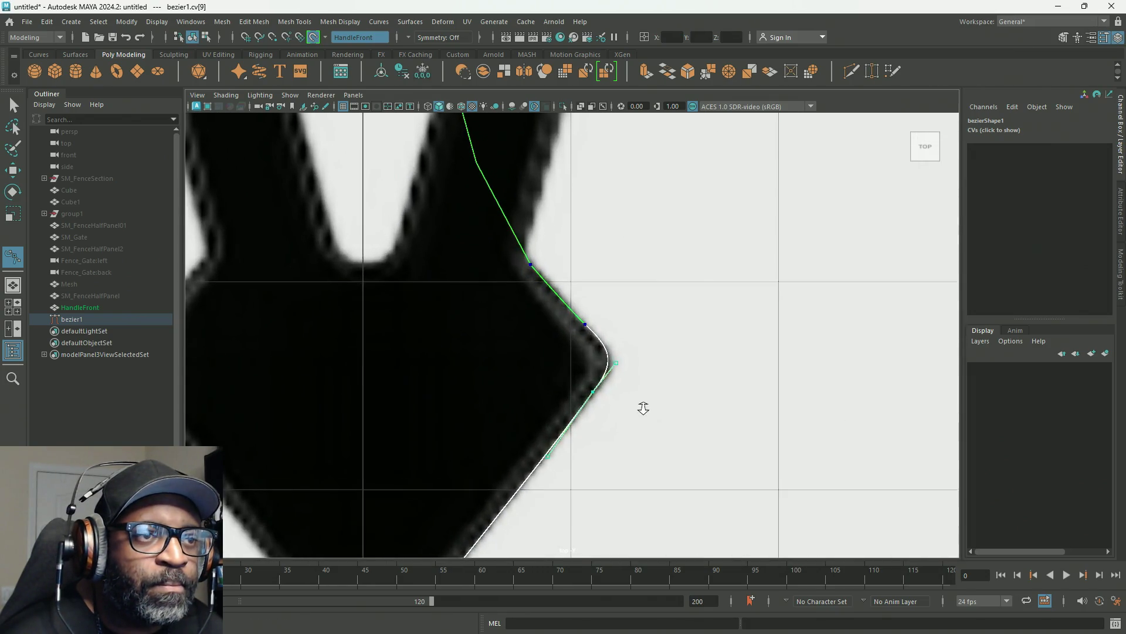
scroll(646, 402, "up", 2)
scroll(623, 406, "down", 2)
scroll(603, 415, "down", 2)
scroll(595, 428, "up", 2)
scroll(580, 421, "up", 2)
left_click(577, 413)
scroll(674, 414, "down", 5)
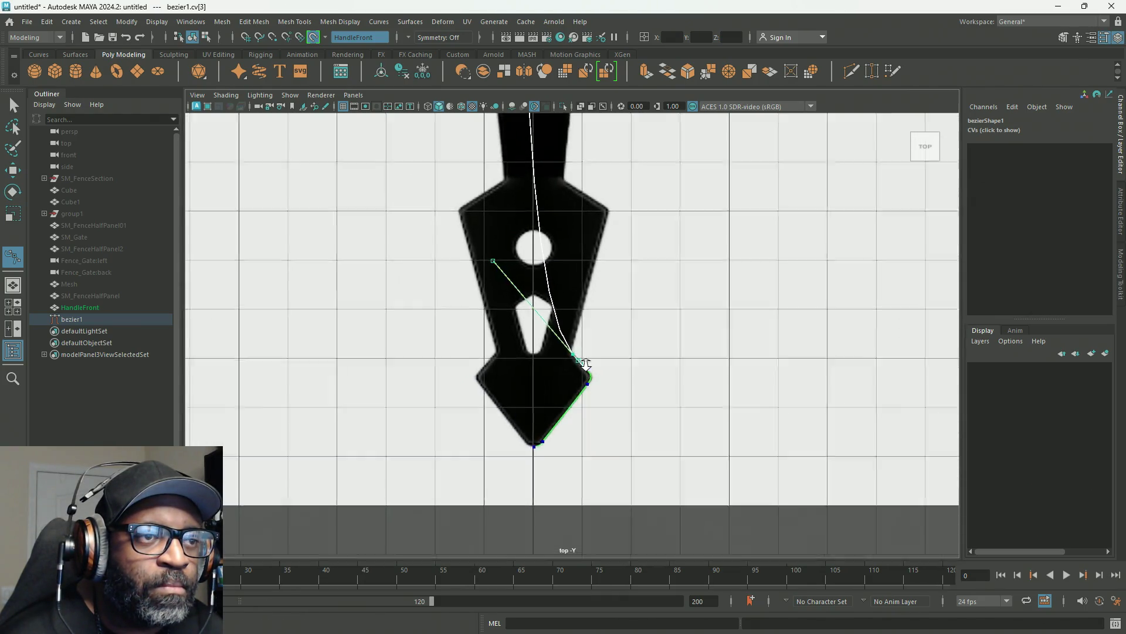
Collapse and tilt the notch anchor's upper tangent so the curve runs straight up the stem's right edge.
left_click_drag(487, 255, 572, 353)
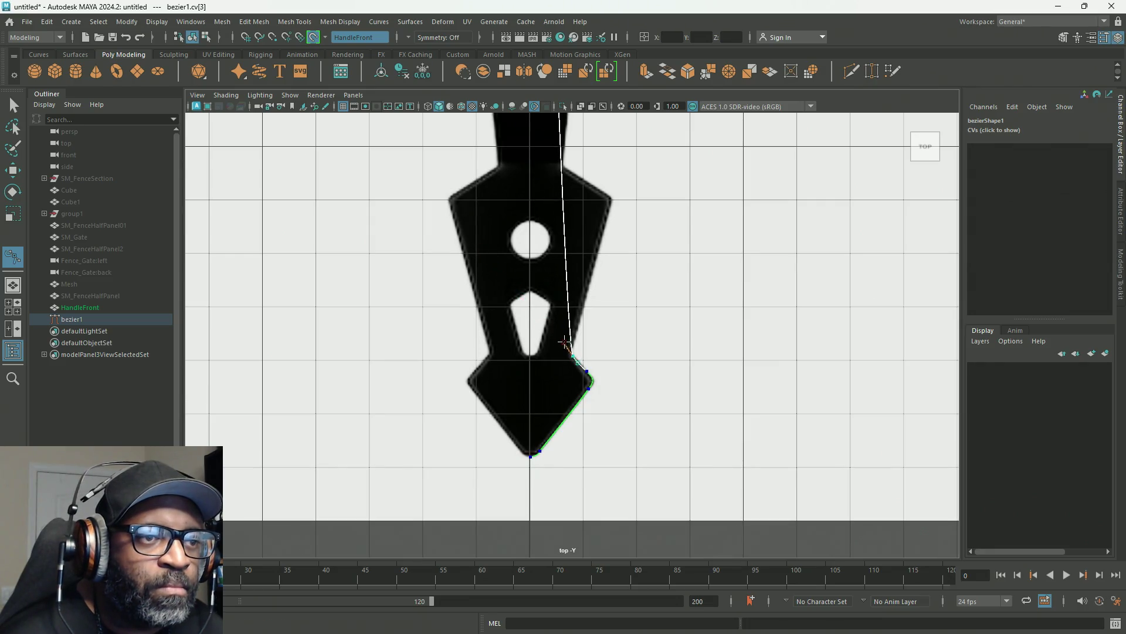
scroll(574, 354, "up", 2)
scroll(575, 379, "up", 2)
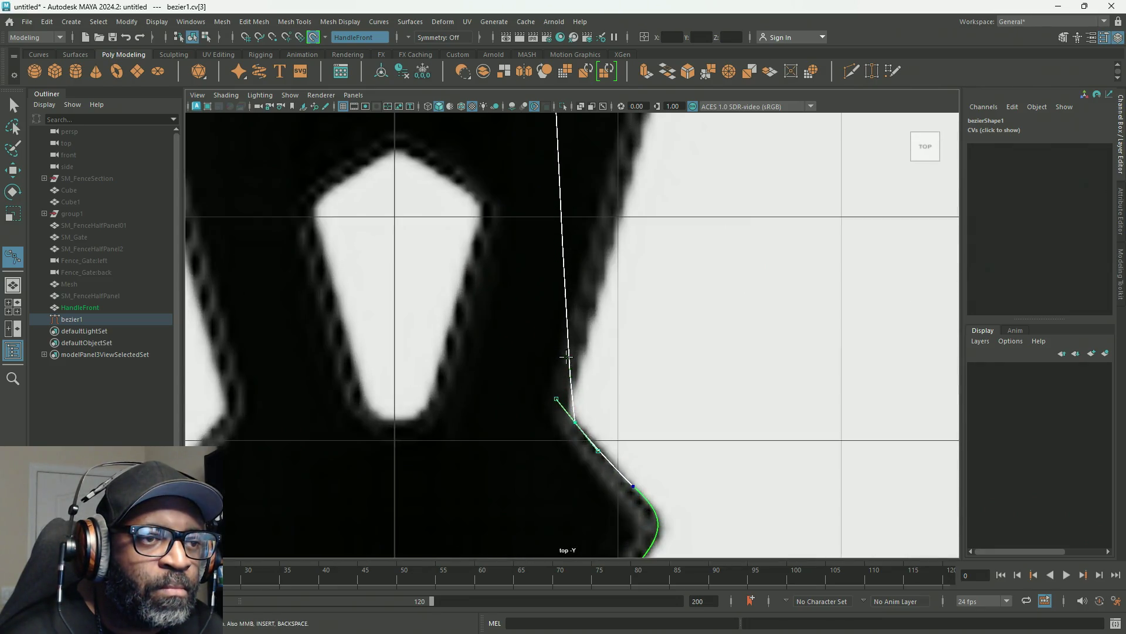
scroll(579, 406, "up", 1)
left_click(570, 405)
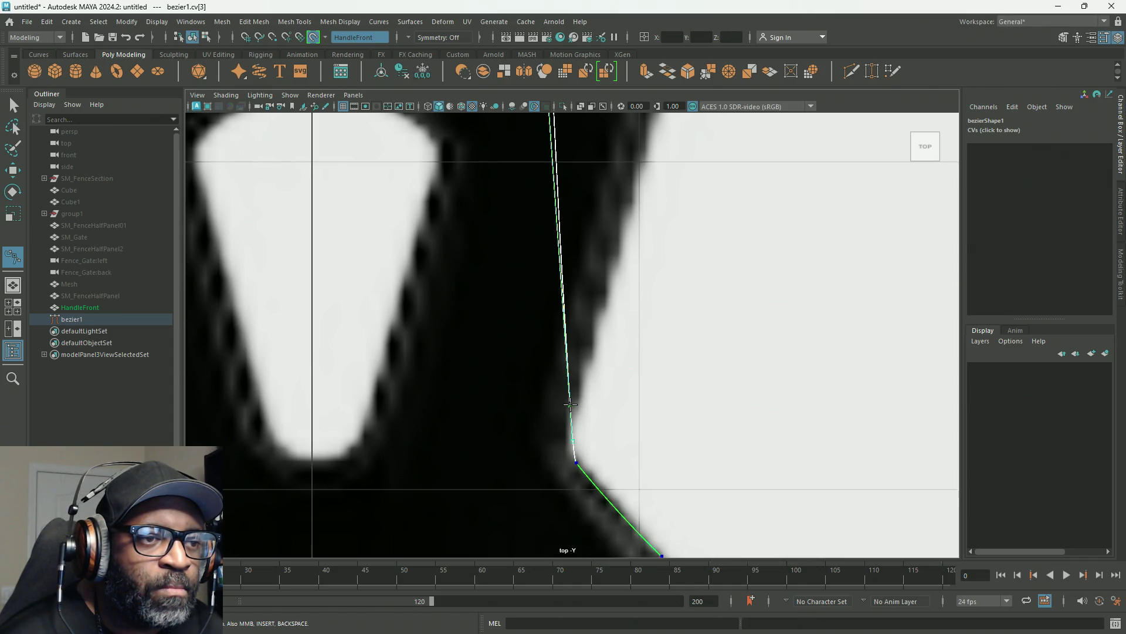
left_click_drag(569, 404, 560, 446)
left_click(574, 460)
scroll(639, 338, "down", 2)
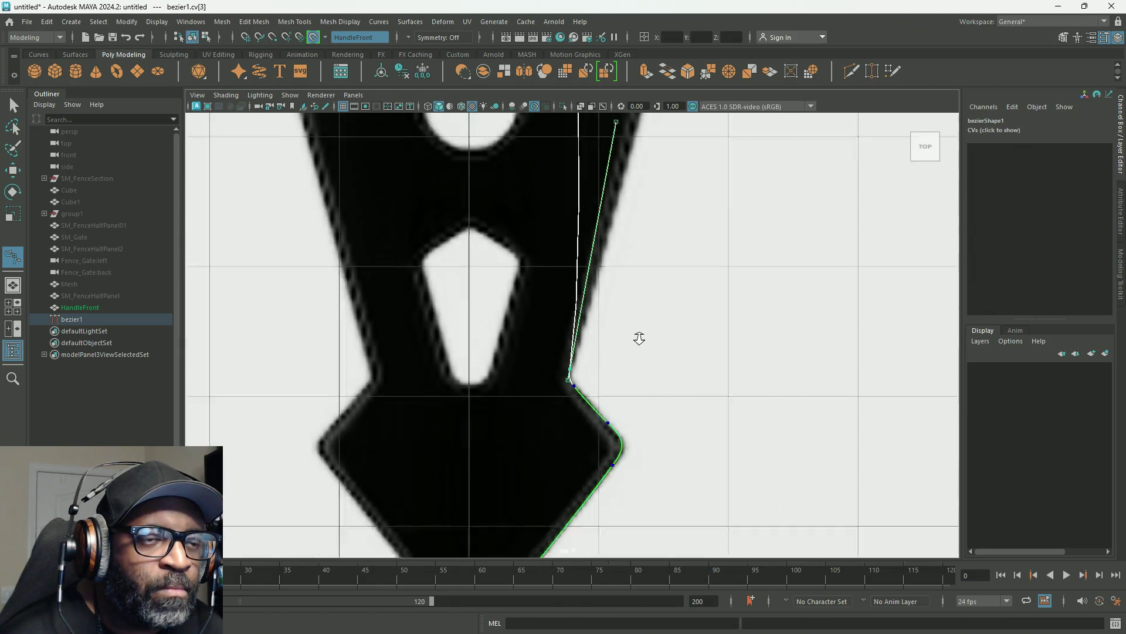
scroll(599, 302, "down", 2)
scroll(589, 202, "down", 1)
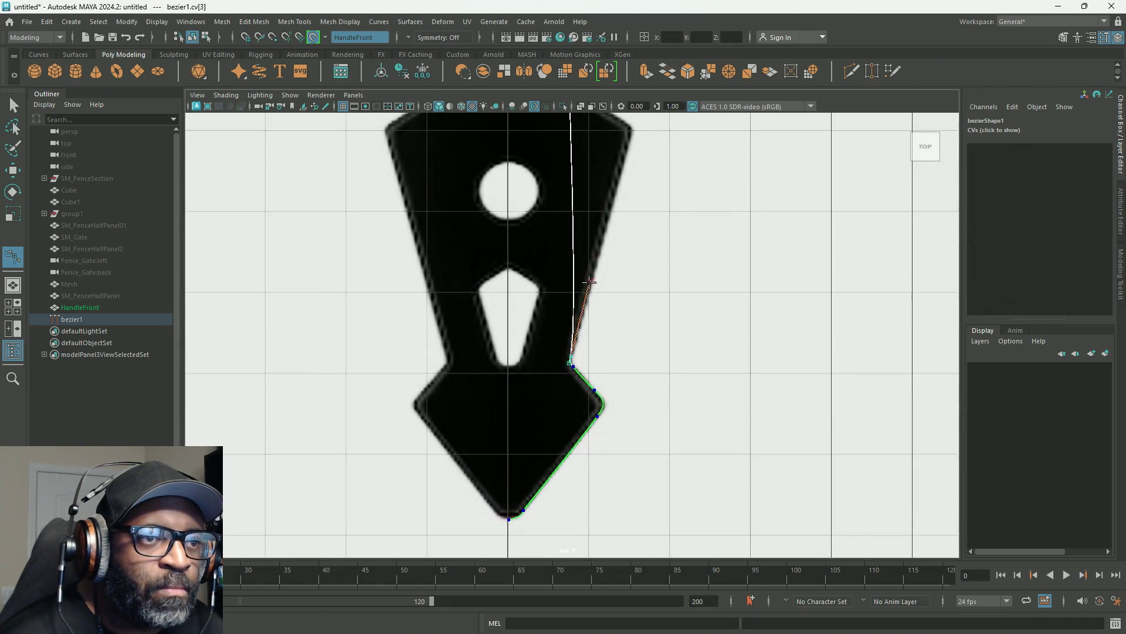